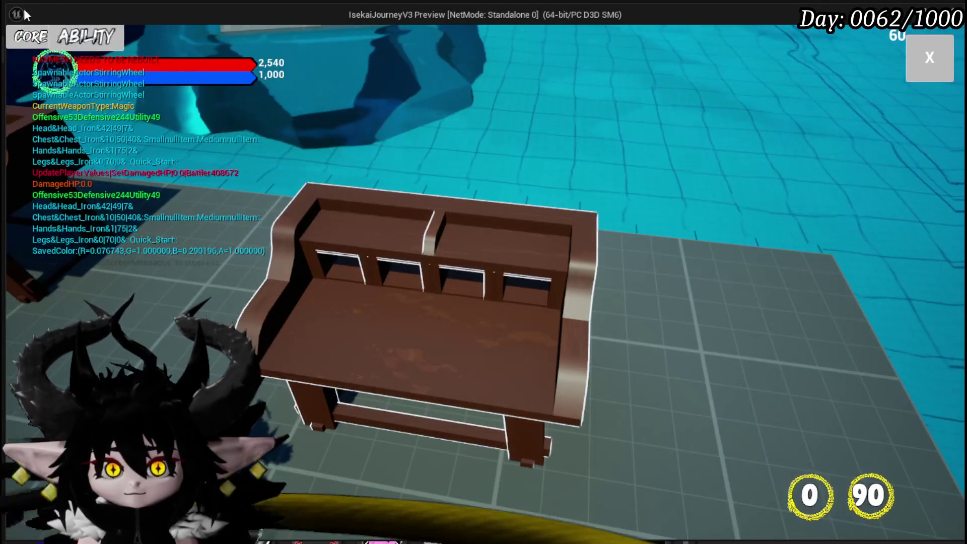
# In the running game, open the Chura Main core's Void Movement card in the Core Ability editor
pyautogui.click(50, 37)
pyautogui.click(99, 96)
pyautogui.click(116, 126)
pyautogui.click(505, 263)
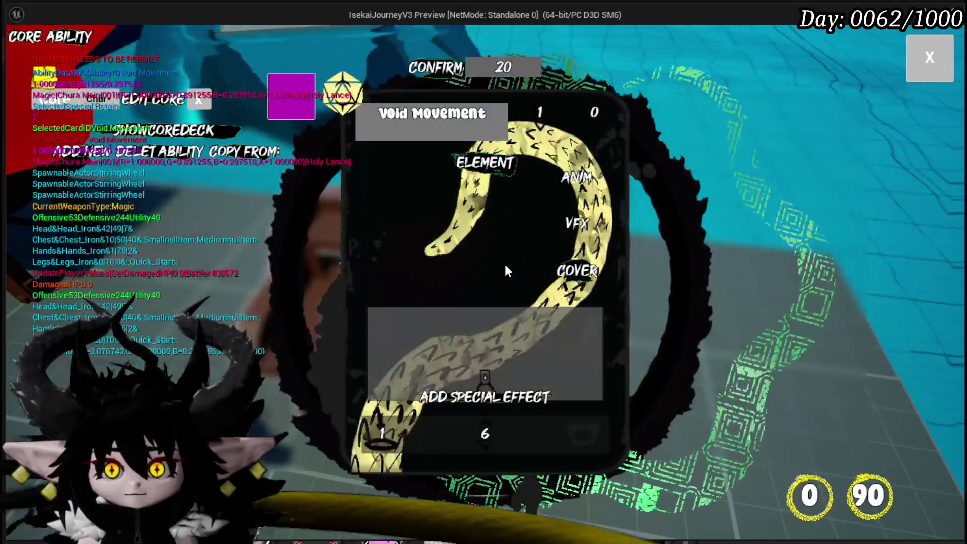
# Preview the Void Movement card's elemental representation and check its animation slots
pyautogui.click(485, 162)
pyautogui.click(403, 182)
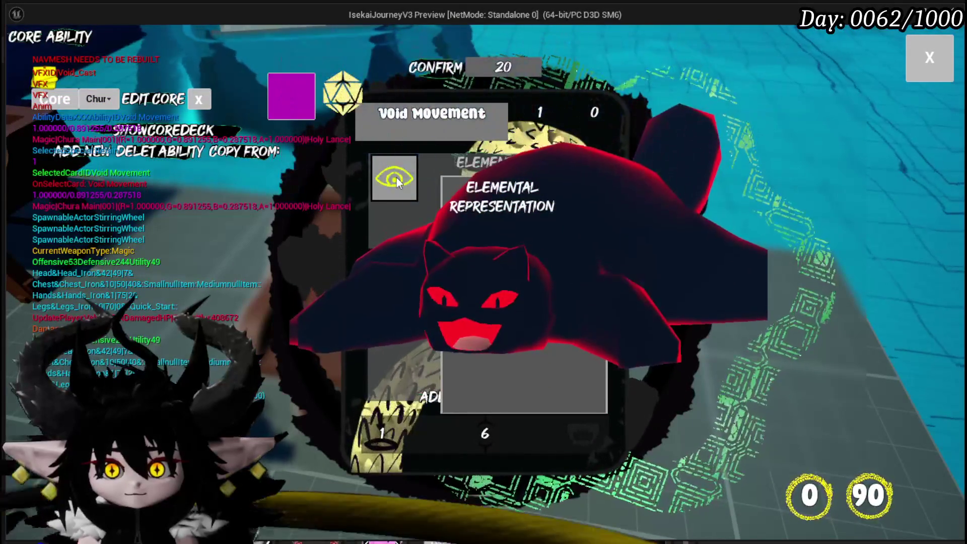
pyautogui.click(397, 177)
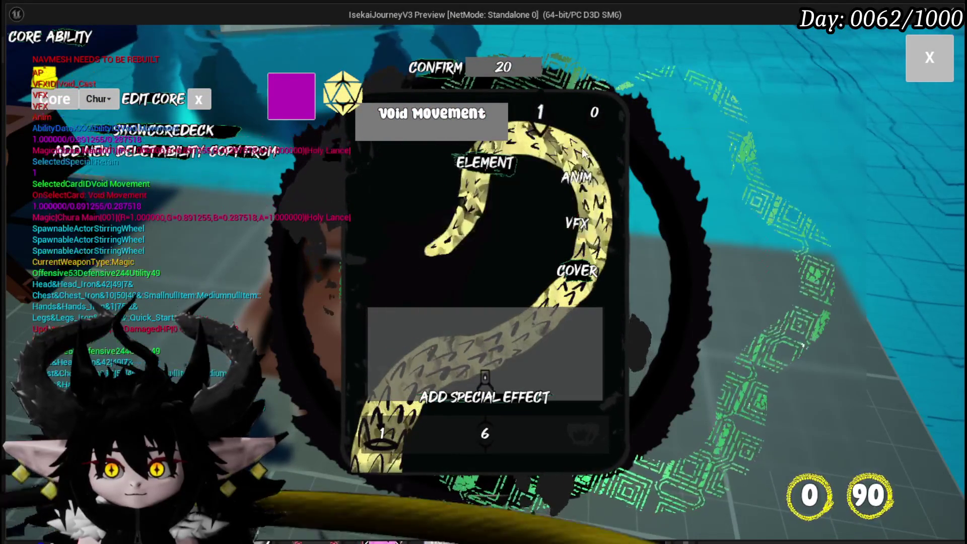
pyautogui.click(579, 171)
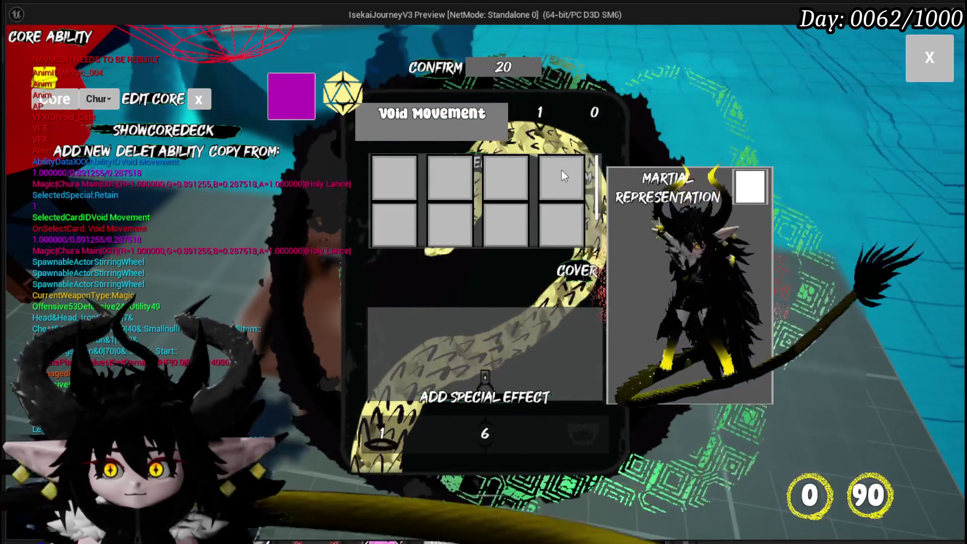
pyautogui.click(561, 172)
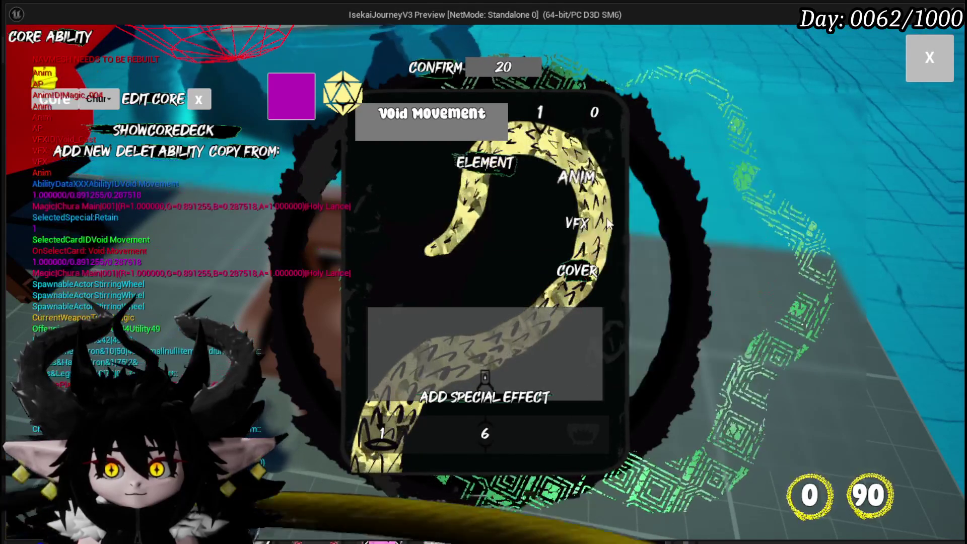
pyautogui.click(399, 179)
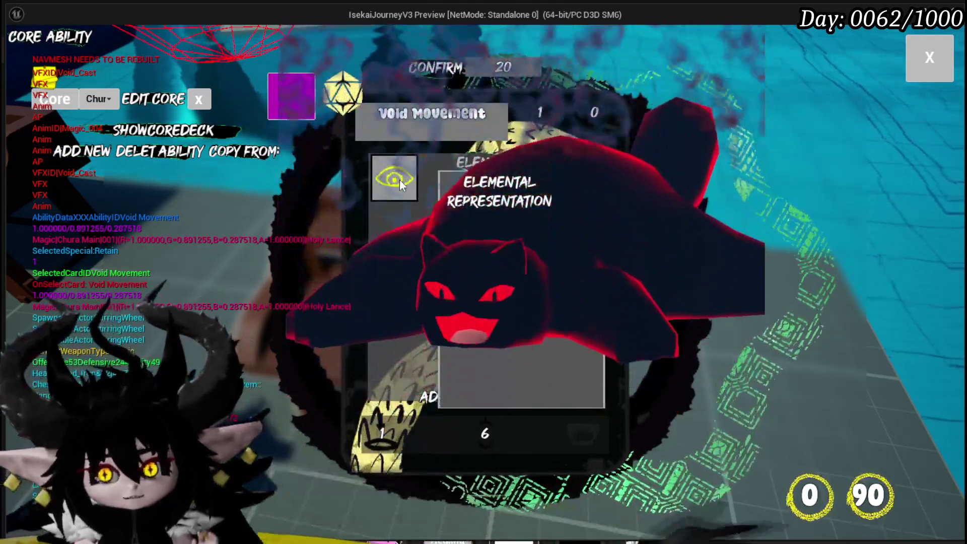
pyautogui.click(401, 184)
# Replay the red cat elemental VFX preview repeatedly, then stop play and save the level
pyautogui.click(382, 186)
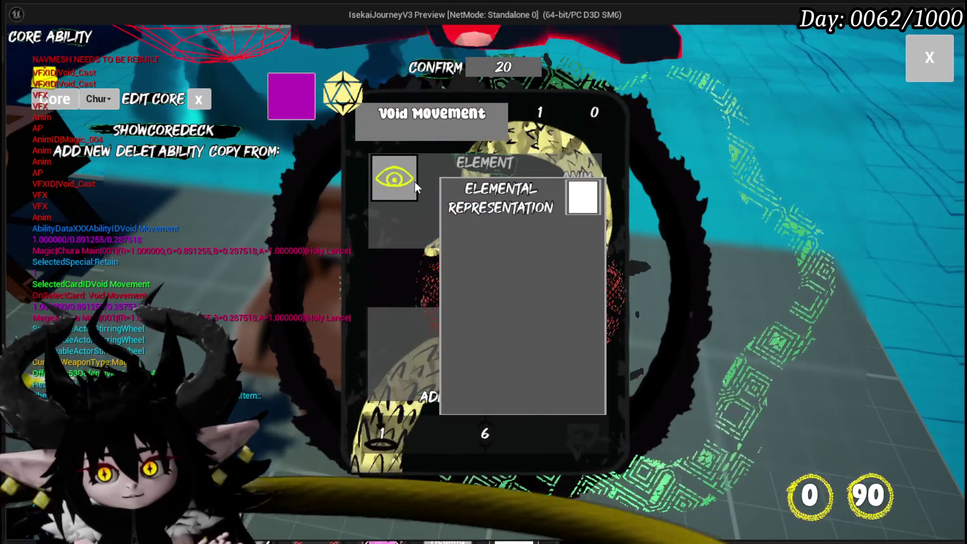
pyautogui.click(402, 186)
pyautogui.click(416, 180)
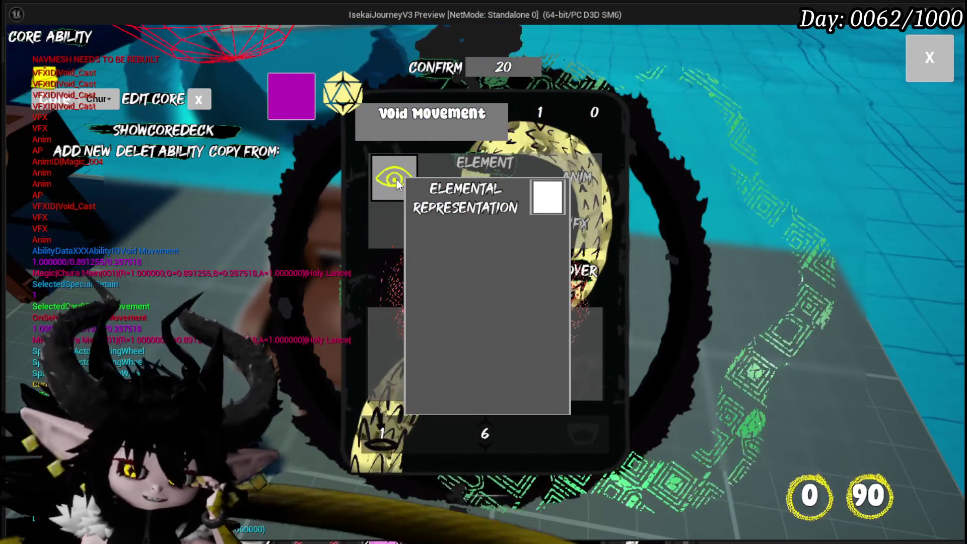
pyautogui.click(398, 184)
pyautogui.click(412, 182)
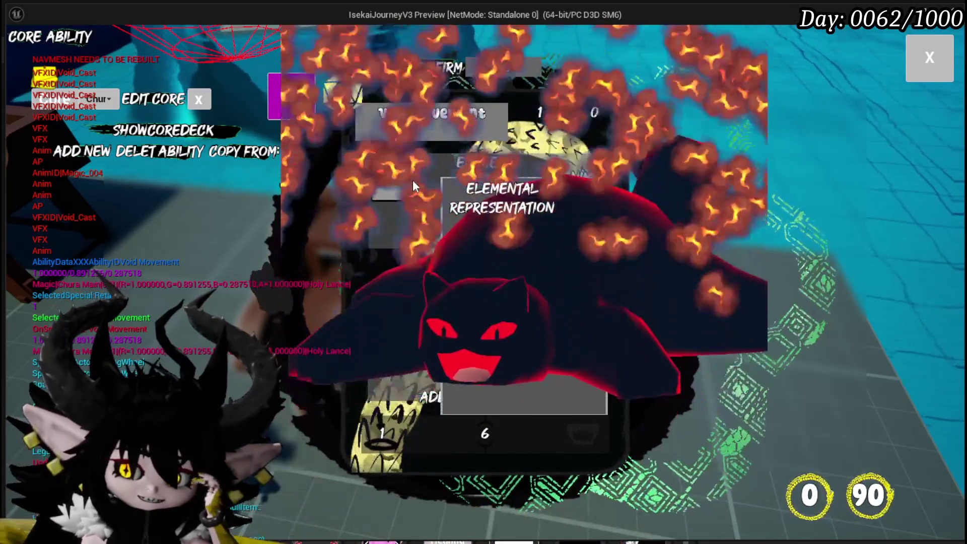
pyautogui.click(413, 181)
pyautogui.click(415, 180)
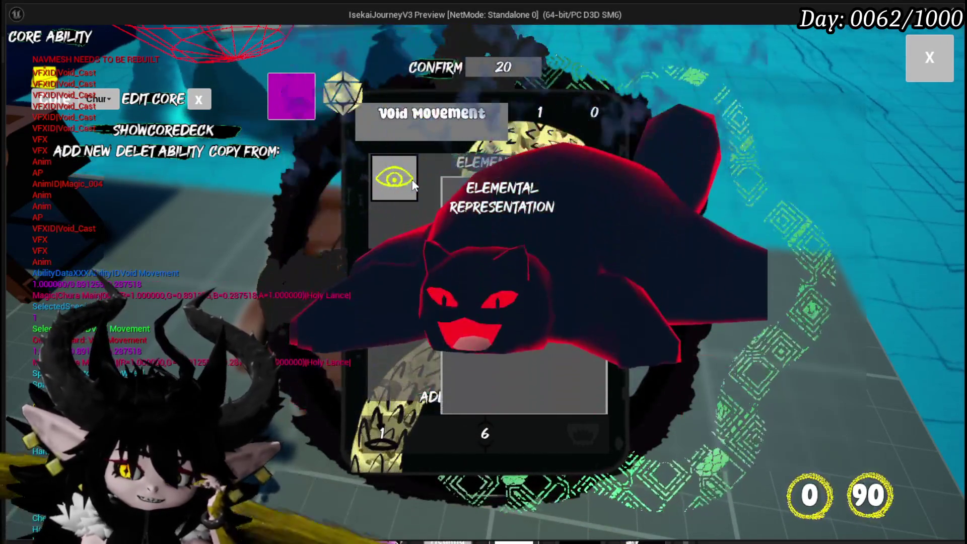
pyautogui.click(413, 184)
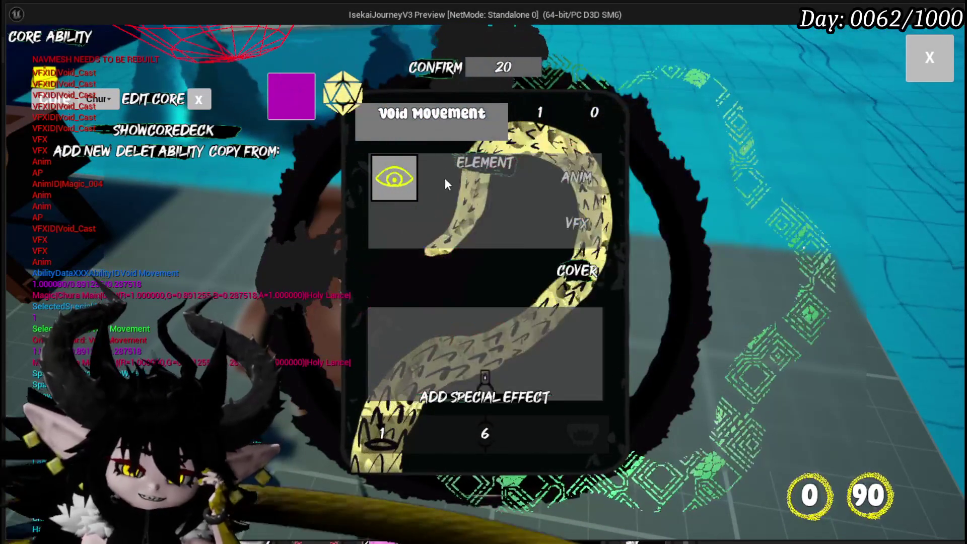
pyautogui.click(412, 183)
pyautogui.click(409, 177)
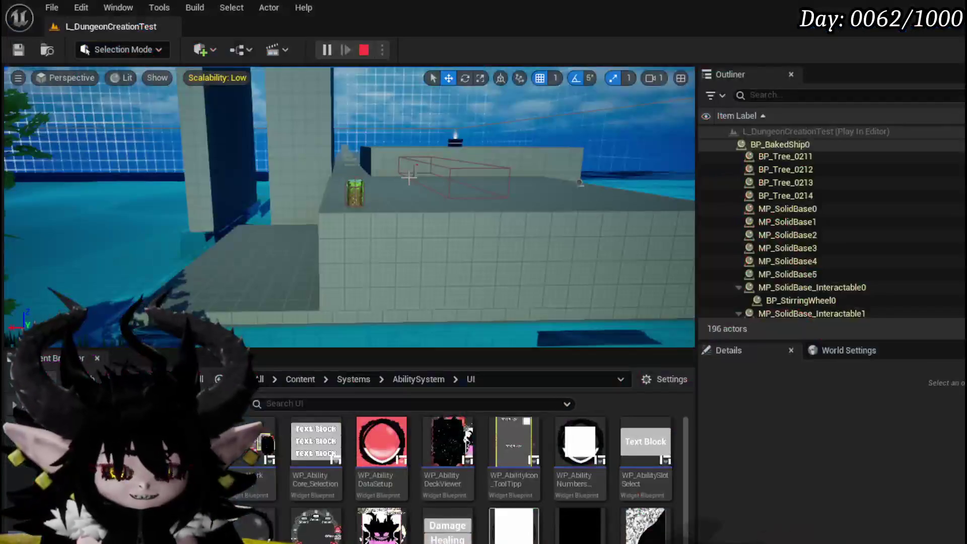
pyautogui.press('Escape')
pyautogui.click(18, 52)
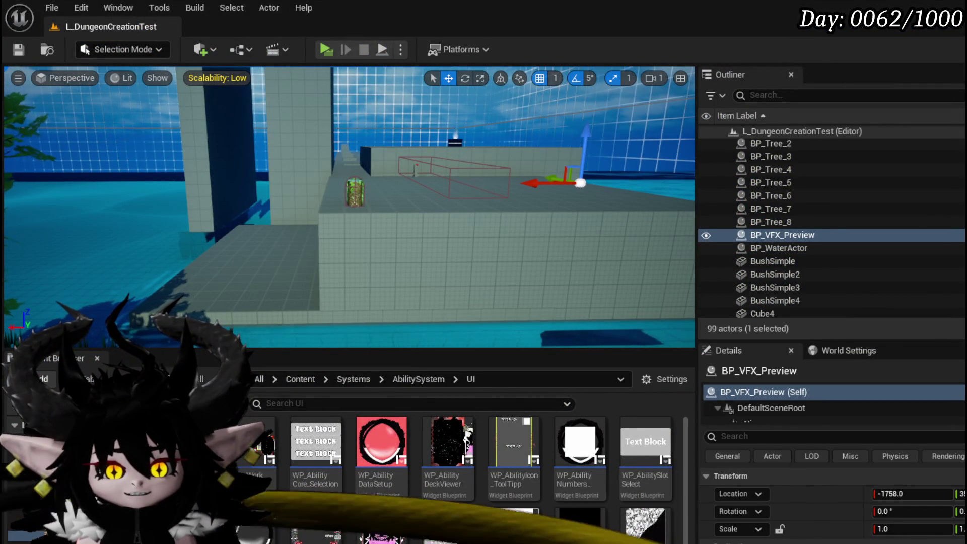
# Open the PlayVFX function graph in the BP_VFX_Preview blueprint
pyautogui.hotkey('alt', 'Tab')
pyautogui.moveTo(436, 265)
pyautogui.mouseDown()
pyautogui.moveTo(557, 210)
pyautogui.moveTo(417, 236)
pyautogui.mouseUp()
pyautogui.click(696, 30)
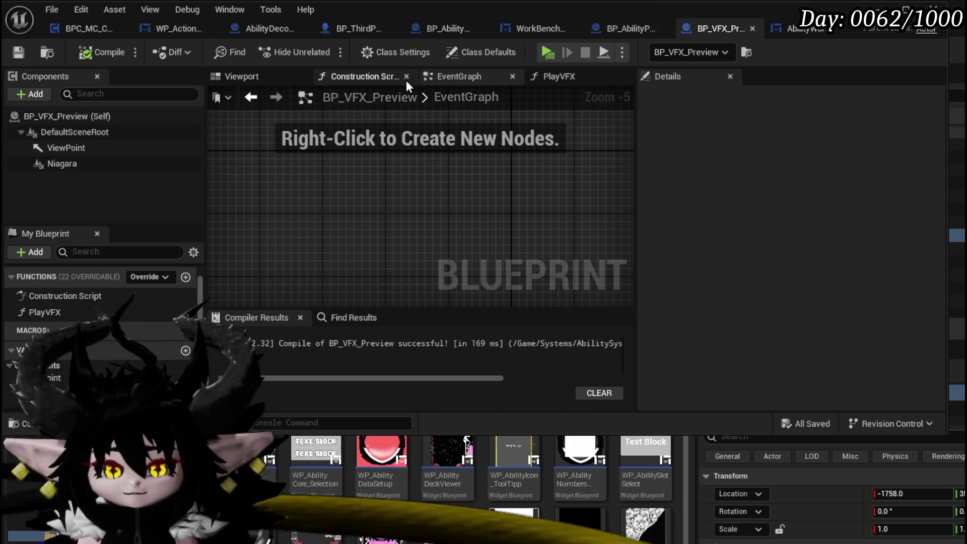
pyautogui.doubleClick(51, 312)
pyautogui.scroll(4, 278, 255)
# Add a Niagara Deactivate node and wire PlayVFX → Deactivate → Activate
pyautogui.moveTo(300, 206)
pyautogui.mouseDown()
pyautogui.moveTo(479, 207)
pyautogui.moveTo(270, 201)
pyautogui.moveTo(326, 242)
pyautogui.mouseUp()
pyautogui.write('Deac')
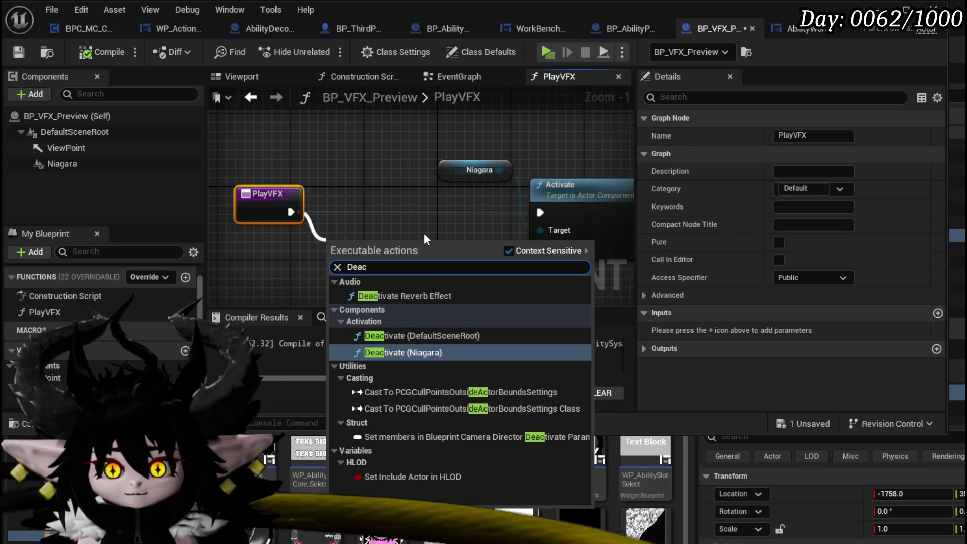
pyautogui.moveTo(440, 170); pyautogui.dragTo(275, 144)
pyautogui.moveTo(333, 142); pyautogui.dragTo(367, 201)
pyautogui.write('Deac')
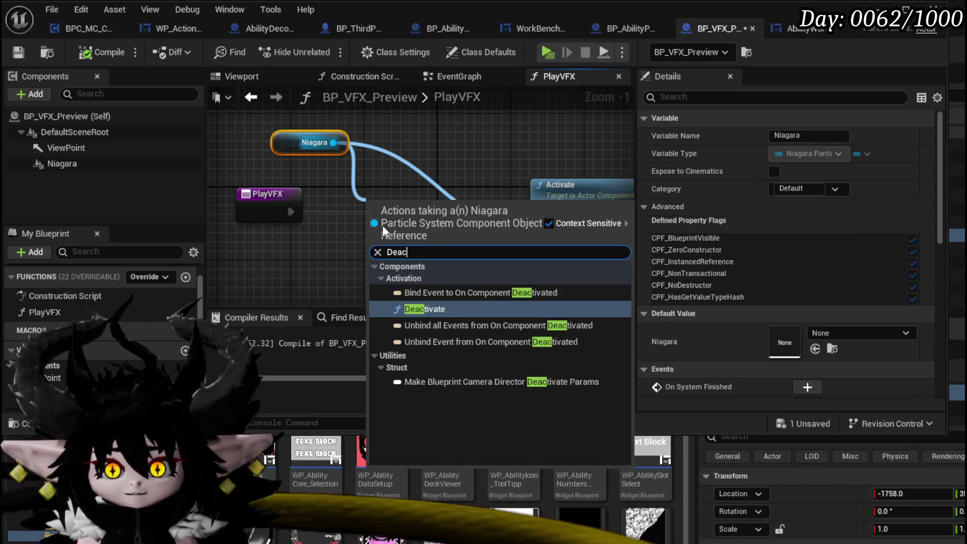
pyautogui.click(425, 311)
pyautogui.moveTo(395, 211)
pyautogui.mouseDown()
pyautogui.moveTo(359, 192)
pyautogui.moveTo(339, 212)
pyautogui.mouseUp()
pyautogui.moveTo(441, 212)
pyautogui.mouseDown()
pyautogui.moveTo(548, 207)
pyautogui.moveTo(540, 212)
pyautogui.mouseUp()
# Compile and save BP_VFX_Preview
pyautogui.click(506, 161)
pyautogui.click(103, 53)
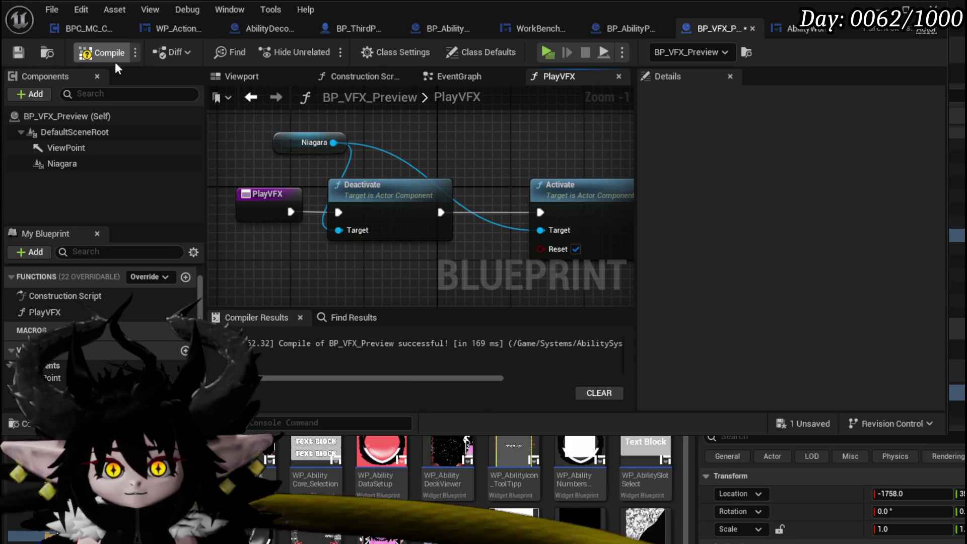
pyautogui.click(19, 52)
pyautogui.hotkey('alt', 'Tab')
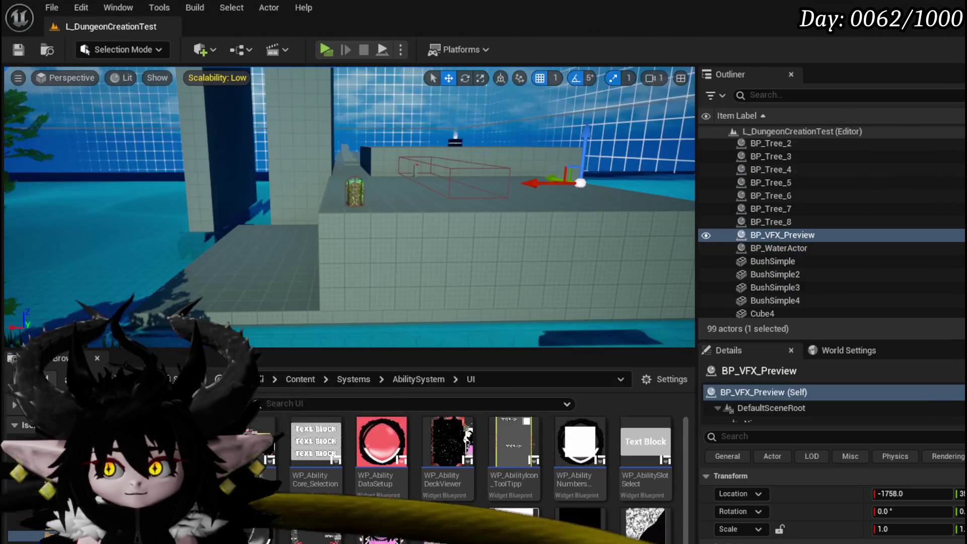
pyautogui.click(325, 53)
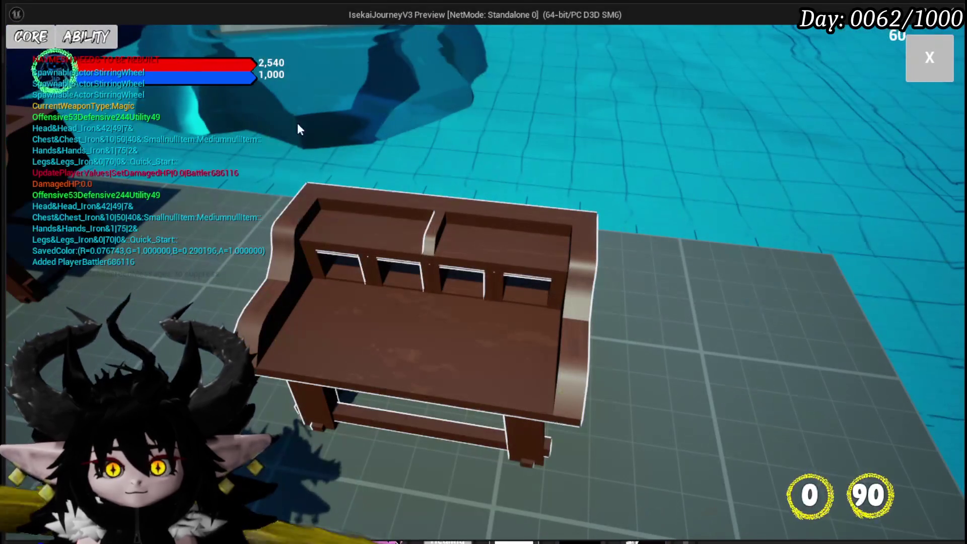
pyautogui.click(30, 37)
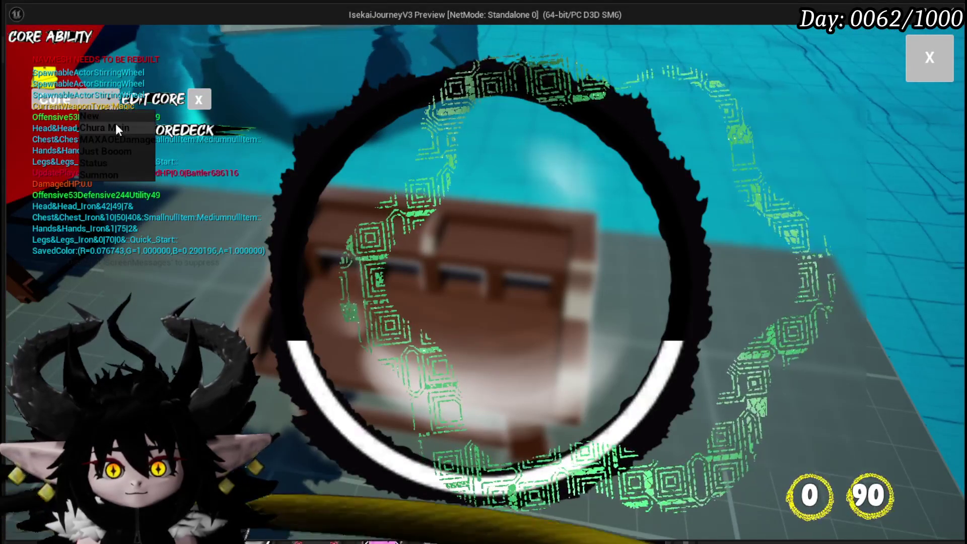
pyautogui.click(116, 123)
pyautogui.click(493, 246)
pyautogui.click(572, 223)
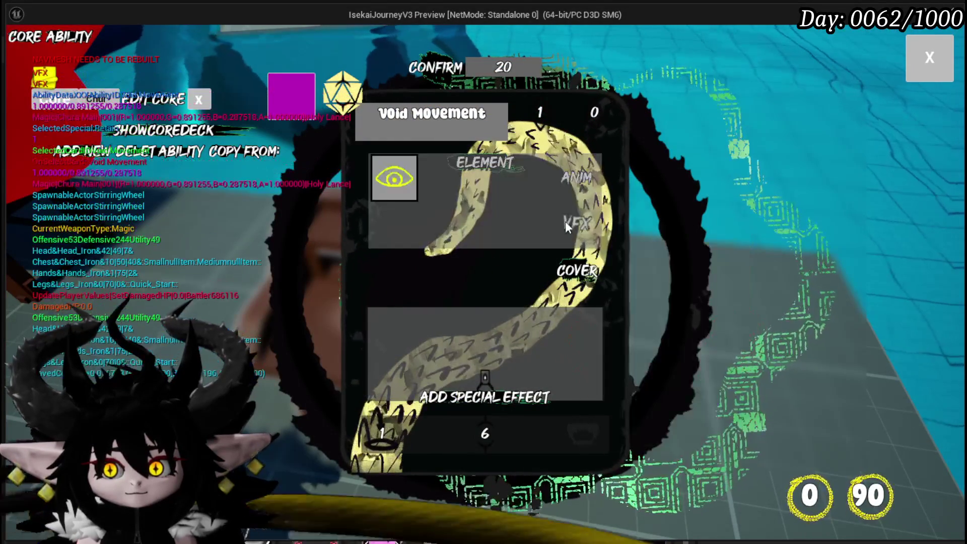
pyautogui.click(398, 190)
pyautogui.click(397, 189)
pyautogui.click(413, 181)
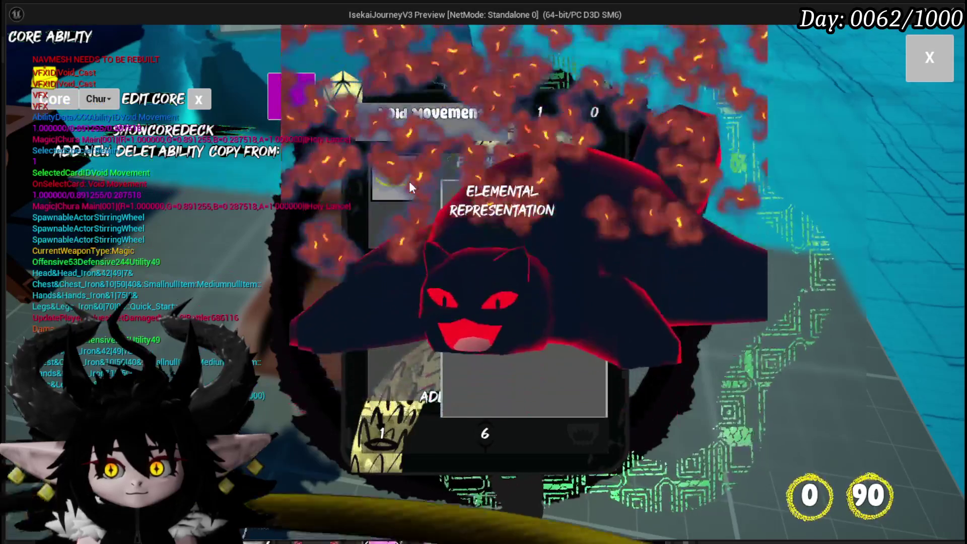
pyautogui.click(408, 181)
pyautogui.click(403, 184)
pyautogui.click(403, 183)
pyautogui.click(395, 179)
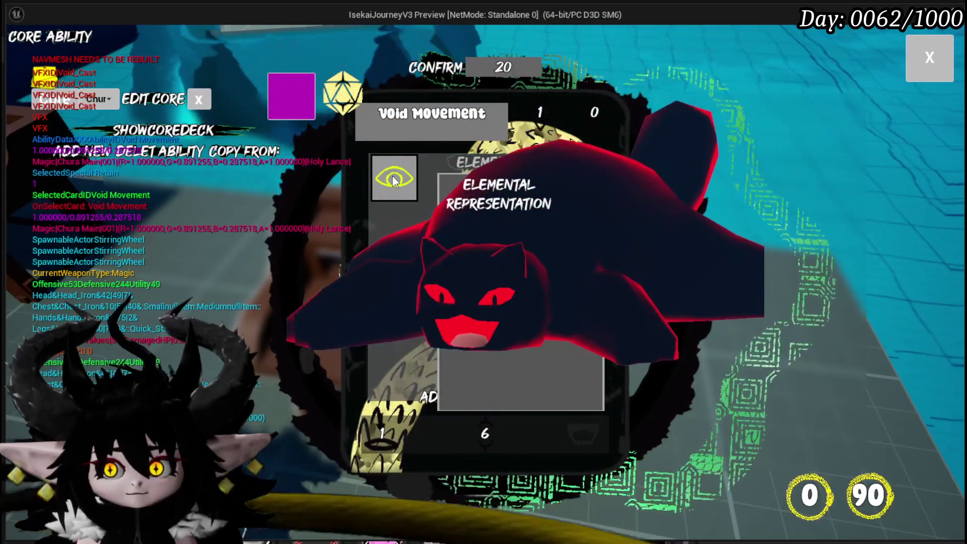
pyautogui.press('Escape')
pyautogui.hotkey('ctrl', 's')
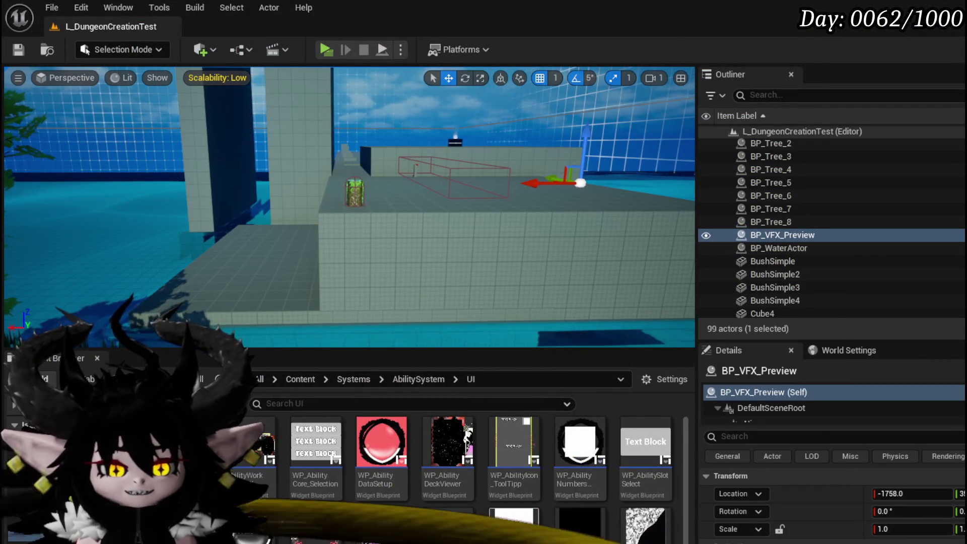
# Inspect the Niagara and Set nodes in BP_VFX_Preview's PlayVFX graph
pyautogui.hotkey('alt', 'Tab')
pyautogui.moveTo(389, 292)
pyautogui.mouseDown()
pyautogui.moveTo(439, 253)
pyautogui.moveTo(264, 245)
pyautogui.moveTo(491, 247)
pyautogui.mouseUp()
pyautogui.scroll(-2, 264, 244)
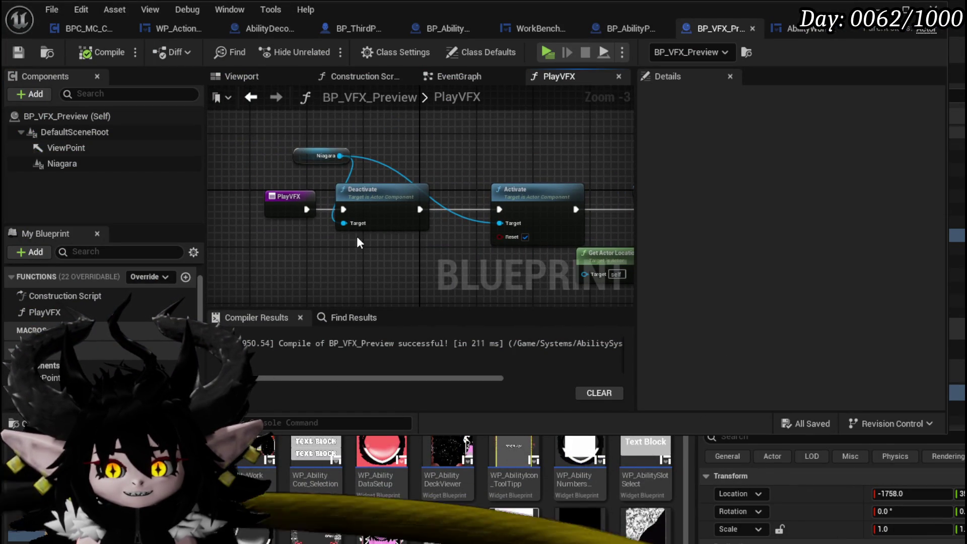
pyautogui.moveTo(355, 161)
pyautogui.mouseDown()
pyautogui.moveTo(347, 164)
pyautogui.moveTo(521, 190)
pyautogui.mouseUp()
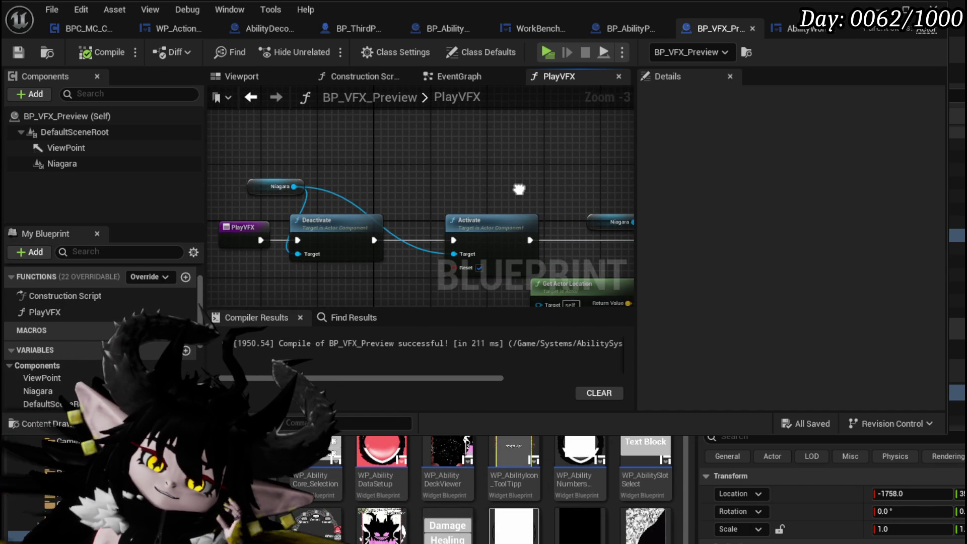
pyautogui.moveTo(519, 189)
pyautogui.mouseDown()
pyautogui.moveTo(484, 176)
pyautogui.moveTo(428, 183)
pyautogui.moveTo(575, 198)
pyautogui.mouseUp()
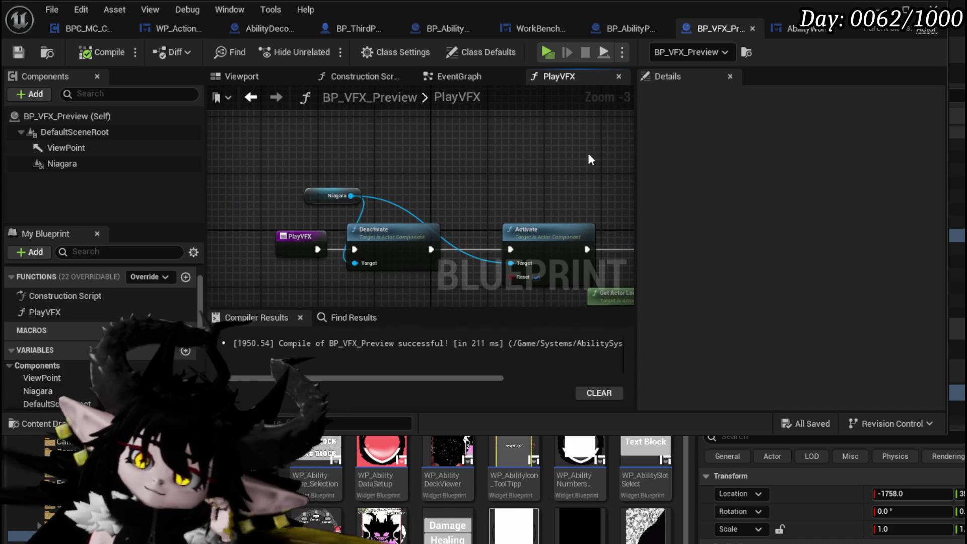
# Delete the Niagara getter, Bind Event and Create Event in BP_AbilityPreviewCharacter, then reopen PlayVFX
pyautogui.click(620, 25)
pyautogui.scroll(-3, 307, 168)
pyautogui.scroll(2, 439, 161)
pyautogui.moveTo(339, 170)
pyautogui.mouseDown()
pyautogui.moveTo(384, 169)
pyautogui.moveTo(380, 139)
pyautogui.mouseUp()
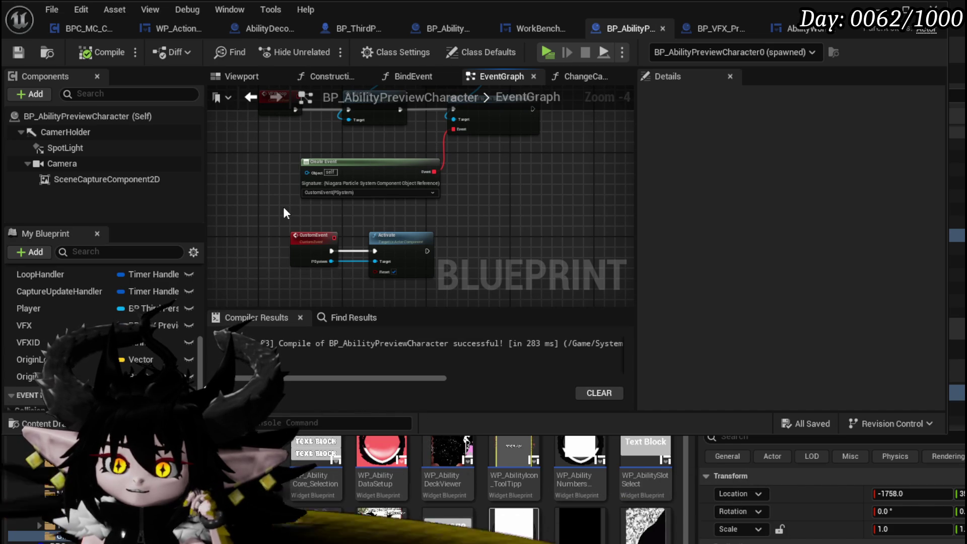
pyautogui.moveTo(432, 211); pyautogui.dragTo(441, 247)
pyautogui.moveTo(435, 120)
pyautogui.mouseDown()
pyautogui.moveTo(477, 250)
pyautogui.moveTo(425, 189)
pyautogui.moveTo(458, 207)
pyautogui.moveTo(451, 264)
pyautogui.mouseUp()
pyautogui.press('Delete')
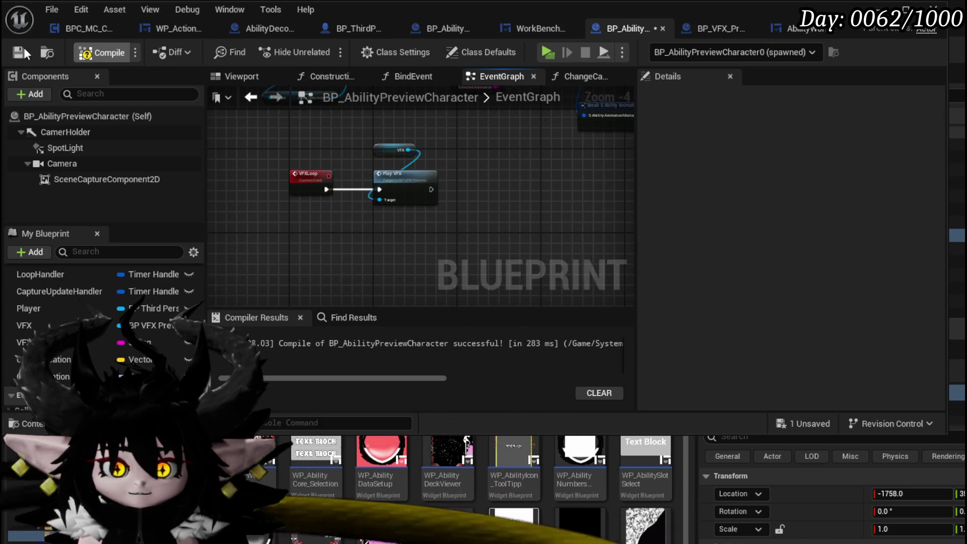
pyautogui.doubleClick(408, 187)
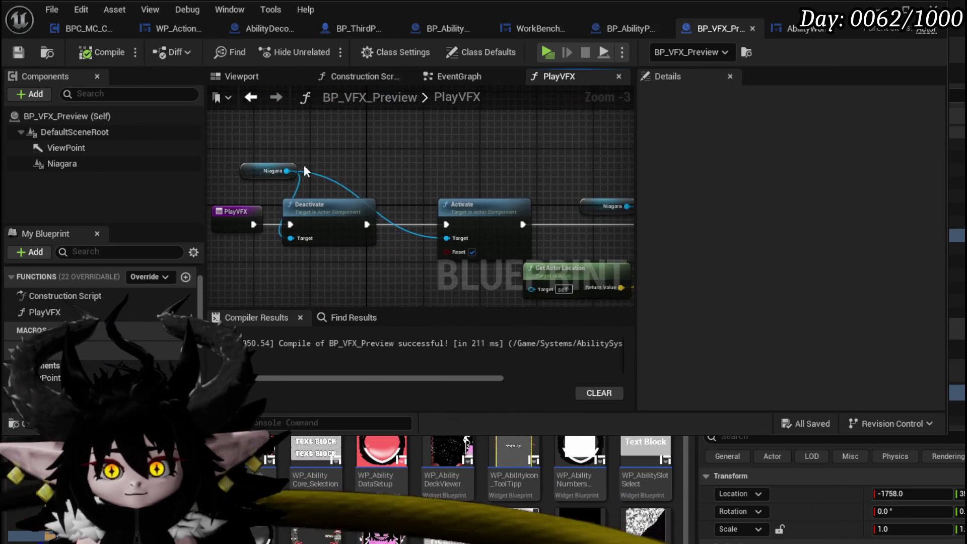
pyautogui.moveTo(287, 171); pyautogui.dragTo(355, 156)
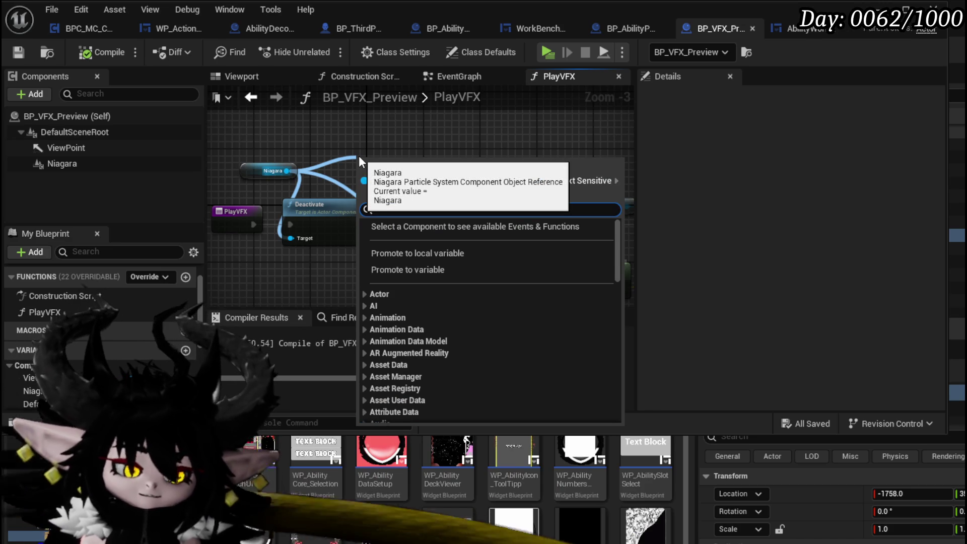
# Add a Reset System node from the Niagara component reference in PlayVFX
pyautogui.write('on')
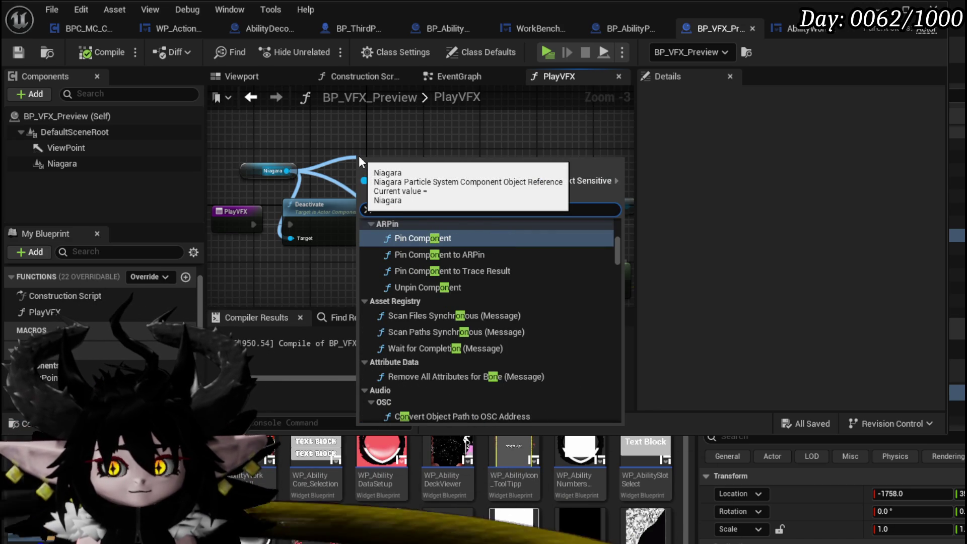
pyautogui.write(' fini')
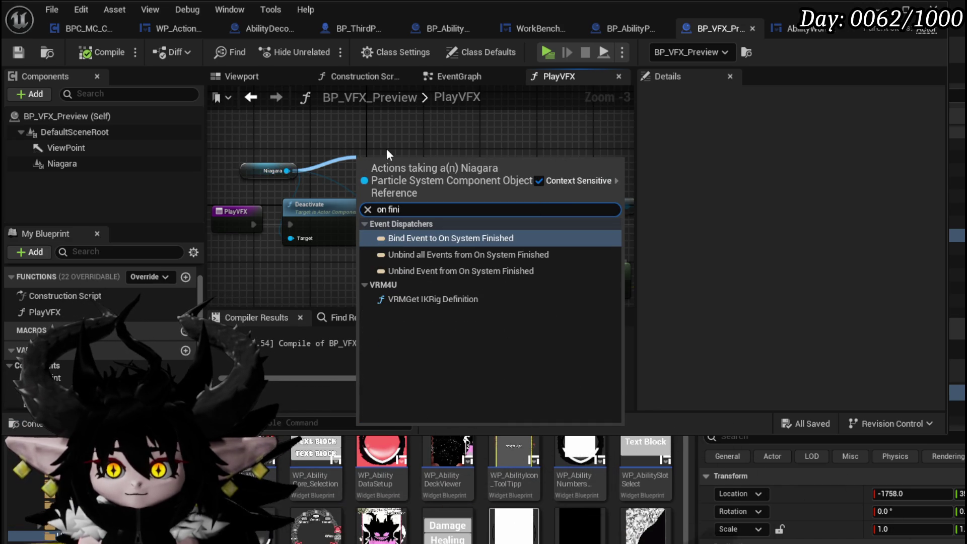
pyautogui.click(386, 149)
pyautogui.moveTo(381, 162)
pyautogui.mouseDown()
pyautogui.moveTo(400, 168)
pyautogui.moveTo(333, 161)
pyautogui.moveTo(473, 182)
pyautogui.mouseUp()
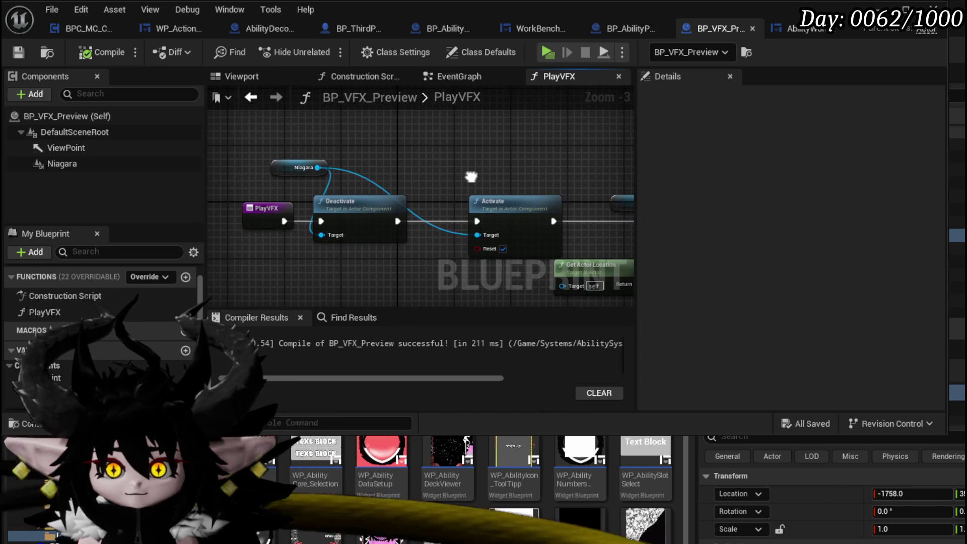
pyautogui.moveTo(320, 171); pyautogui.dragTo(424, 156)
pyautogui.write('rese')
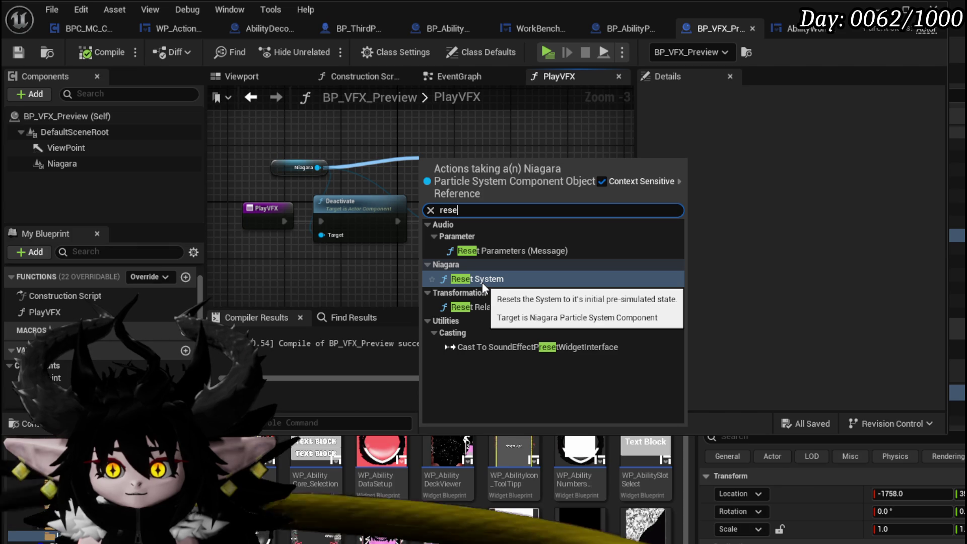
pyautogui.click(482, 278)
pyautogui.moveTo(453, 177)
pyautogui.mouseDown()
pyautogui.moveTo(401, 267)
pyautogui.moveTo(346, 198)
pyautogui.mouseUp()
# Delete Deactivate, wire PlayVFX → Reset System → Activate, and compile
pyautogui.click(367, 231)
pyautogui.press('Delete')
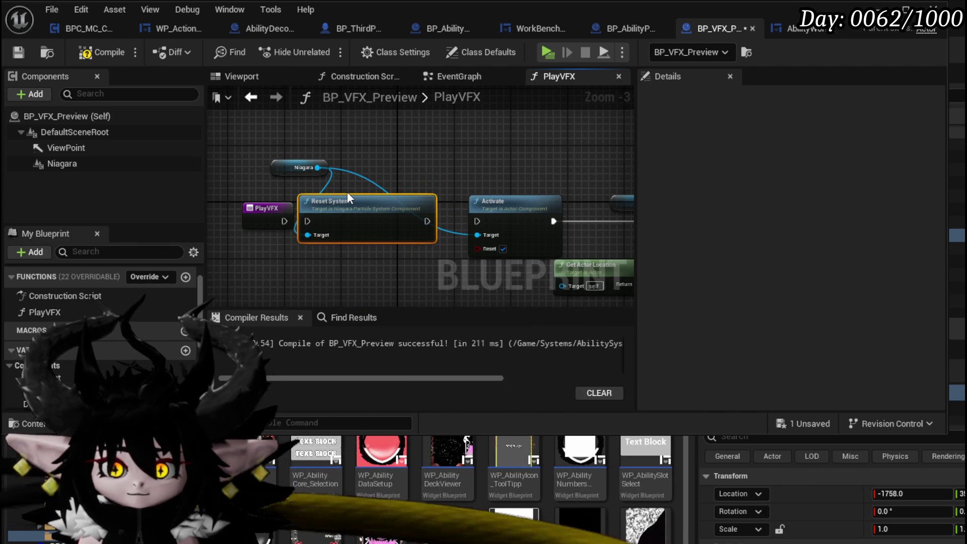
pyautogui.moveTo(284, 221); pyautogui.dragTo(300, 227)
pyautogui.moveTo(439, 222); pyautogui.dragTo(482, 219)
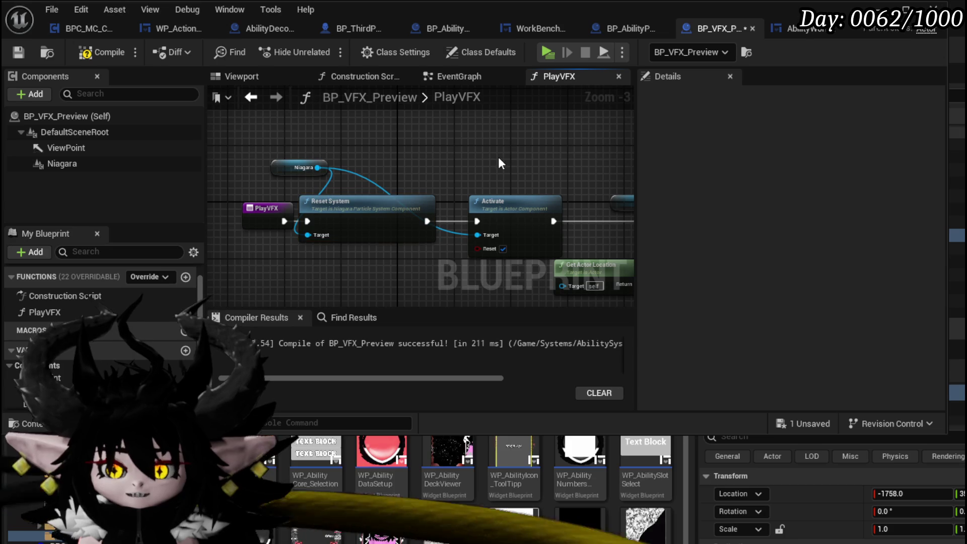
pyautogui.click(88, 53)
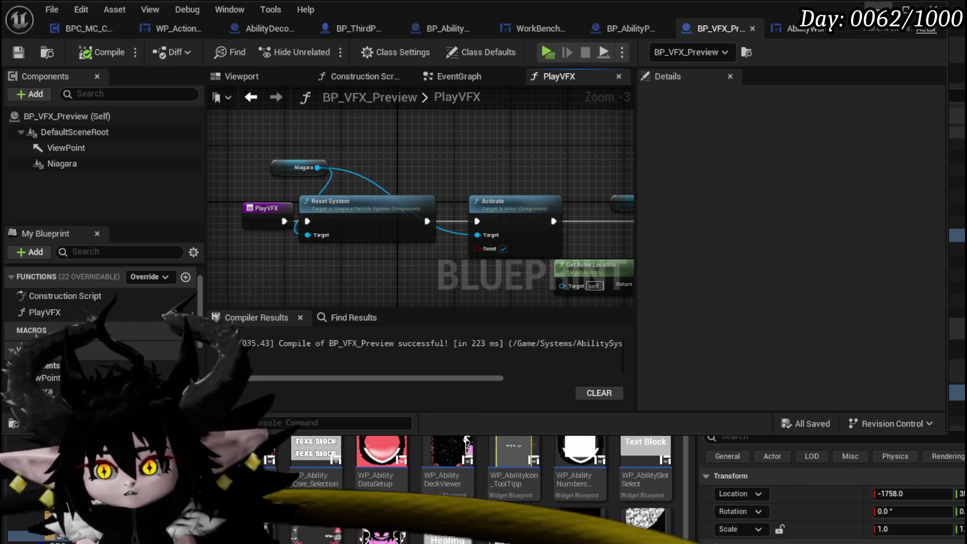
pyautogui.hotkey('alt', 'Tab')
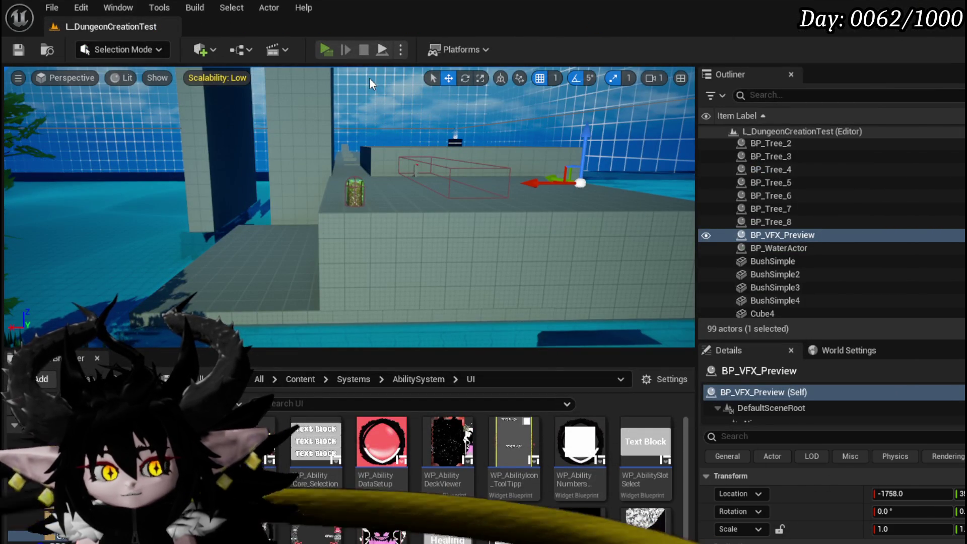
# Start play and open the Status core's Main Attack card in the ability editor
pyautogui.hotkey('alt', 'p')
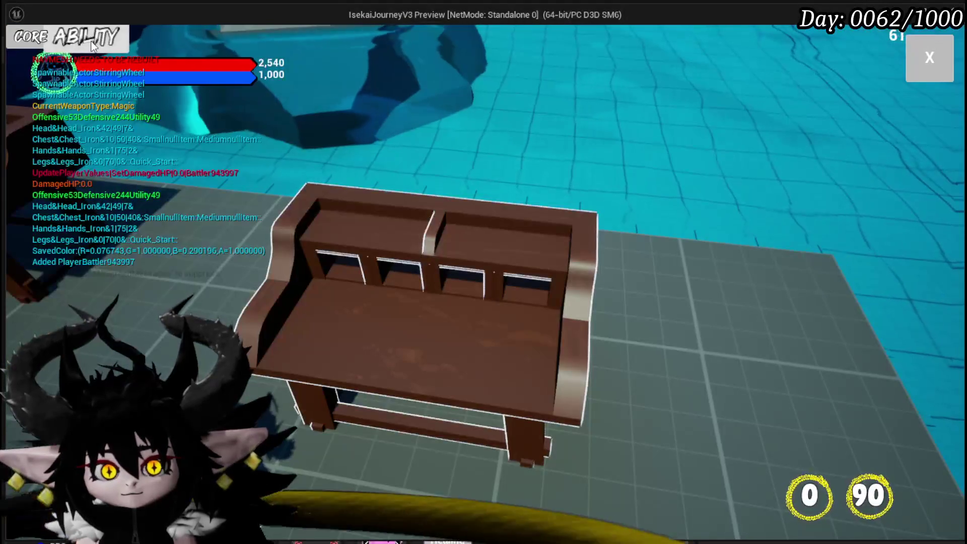
pyautogui.click(93, 44)
pyautogui.click(98, 94)
pyautogui.click(96, 152)
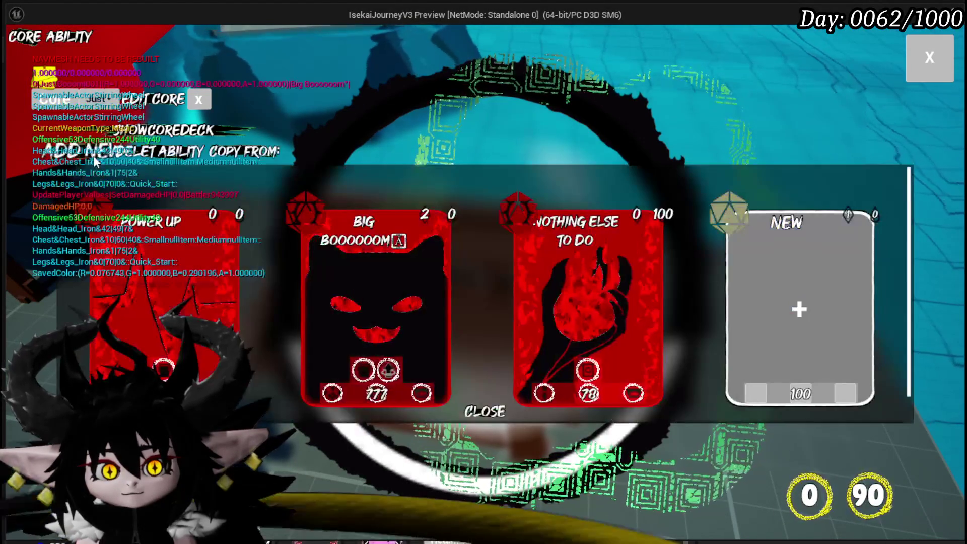
pyautogui.click(95, 101)
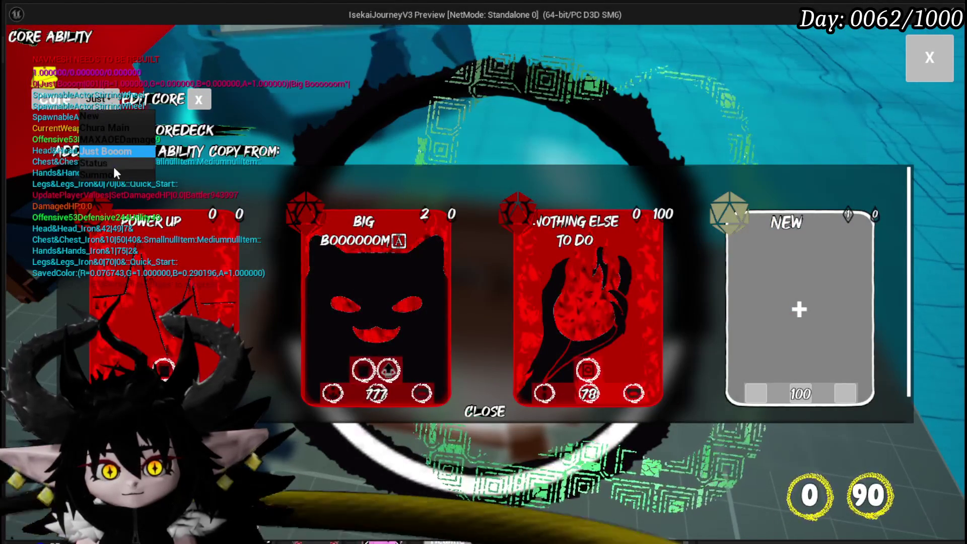
pyautogui.click(114, 167)
pyautogui.click(487, 244)
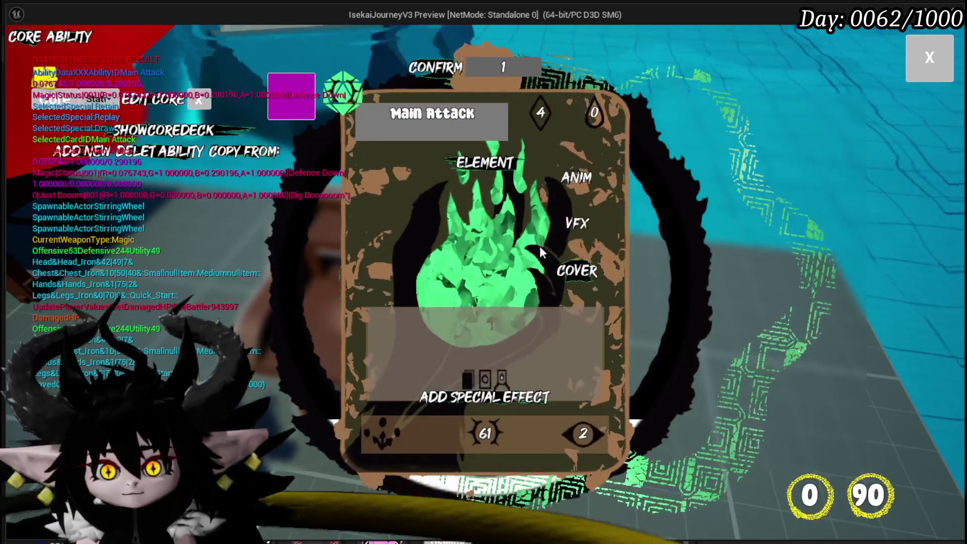
# Select the slime fist elemental VFX, replay it several times, then stop play
pyautogui.click(559, 225)
pyautogui.click(548, 181)
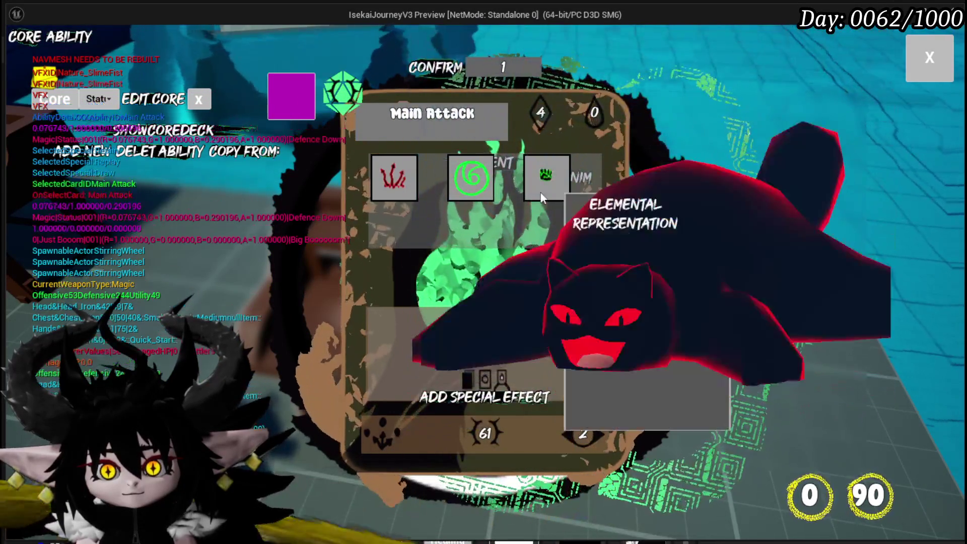
pyautogui.click(545, 185)
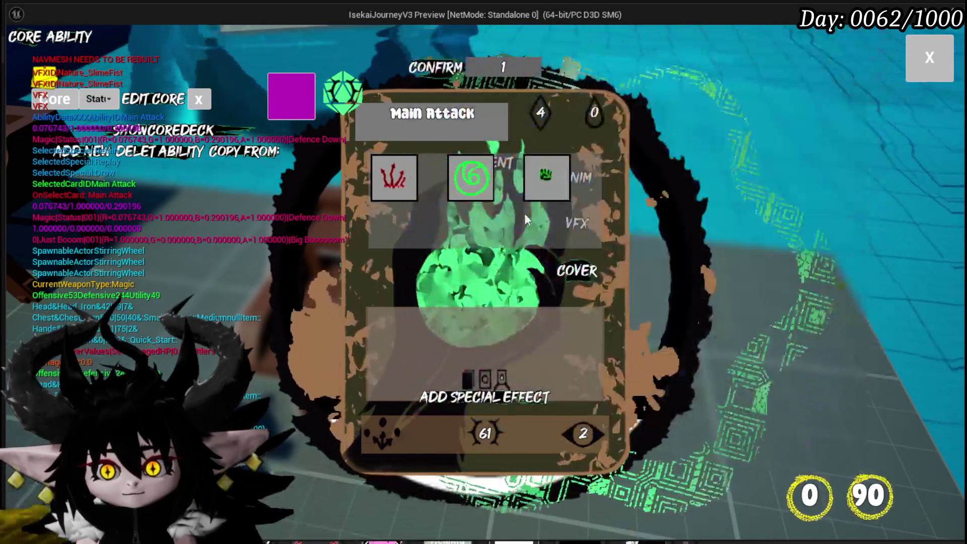
pyautogui.click(535, 183)
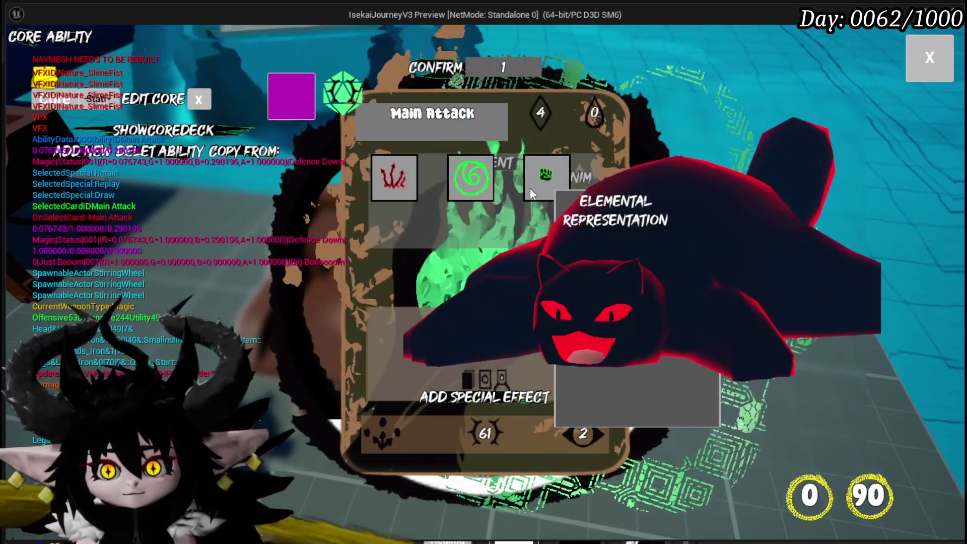
pyautogui.click(530, 189)
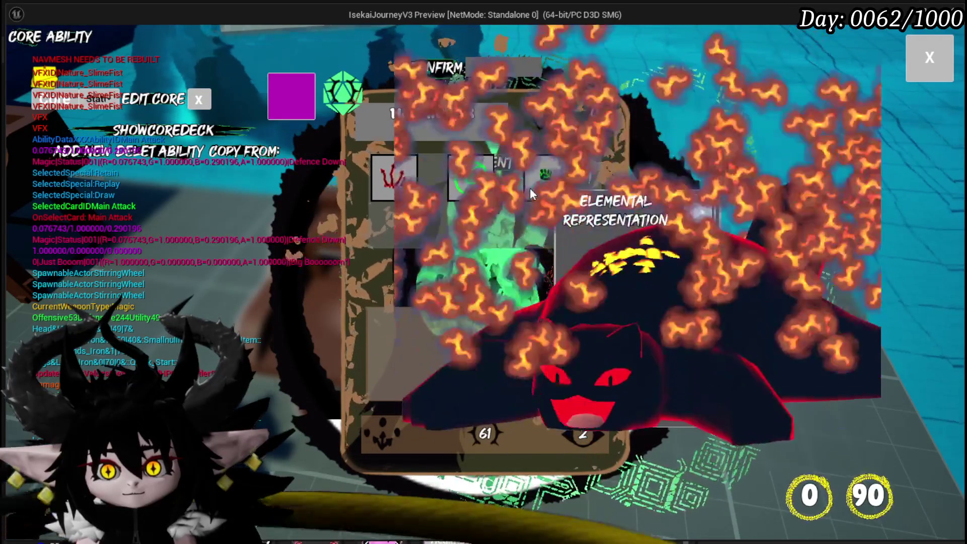
pyautogui.click(537, 190)
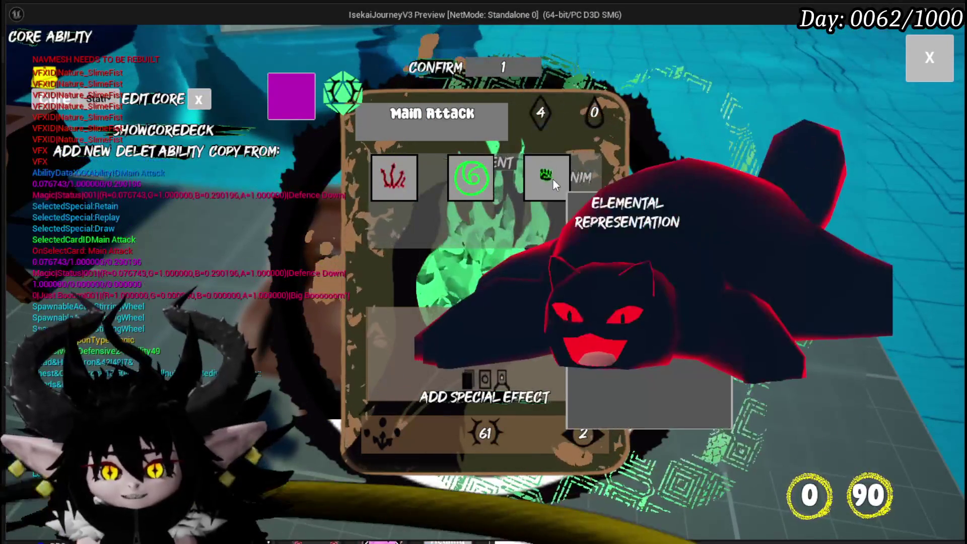
pyautogui.click(552, 178)
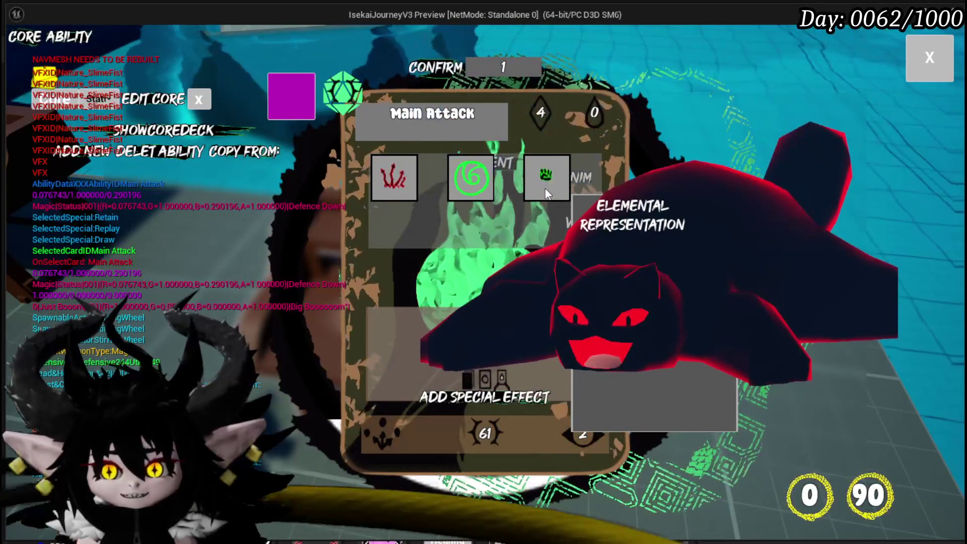
pyautogui.click(545, 189)
pyautogui.press('Escape')
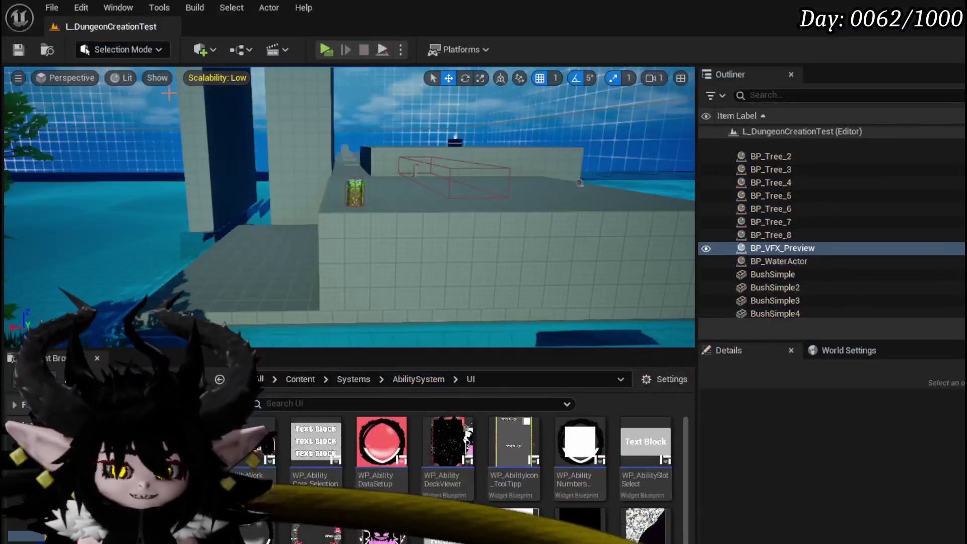
# Save the level and add a Niagara Set Visibility node wired into Reset System in PlayVFX
pyautogui.click(20, 51)
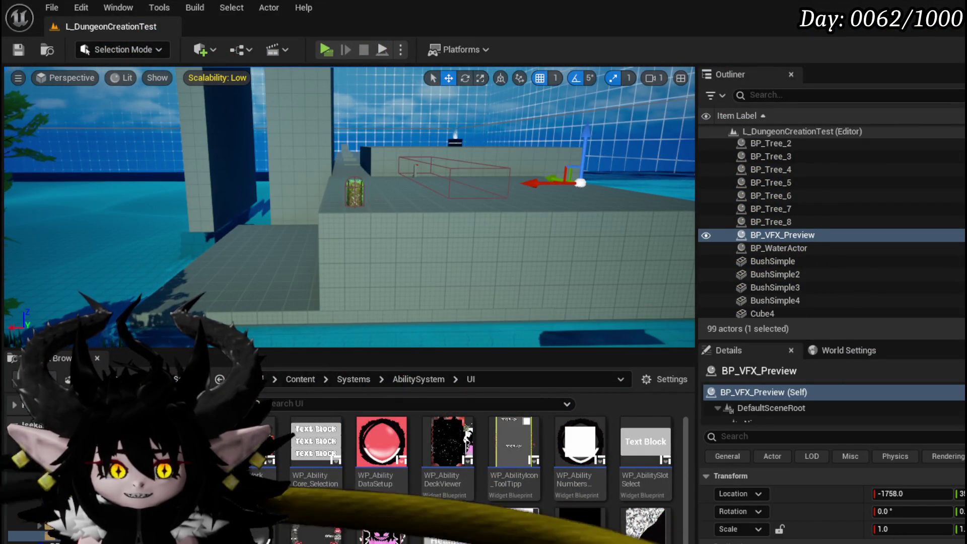
pyautogui.hotkey('ctrl', 'e')
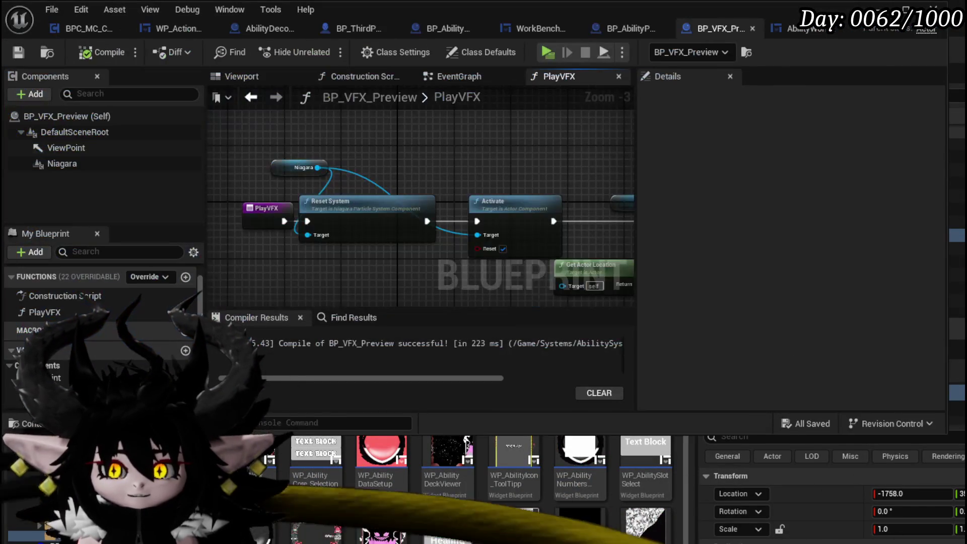
pyautogui.moveTo(462, 201); pyautogui.dragTo(321, 201)
pyautogui.moveTo(530, 151)
pyautogui.mouseDown()
pyautogui.moveTo(366, 117)
pyautogui.moveTo(369, 124)
pyautogui.mouseUp()
pyautogui.write('set')
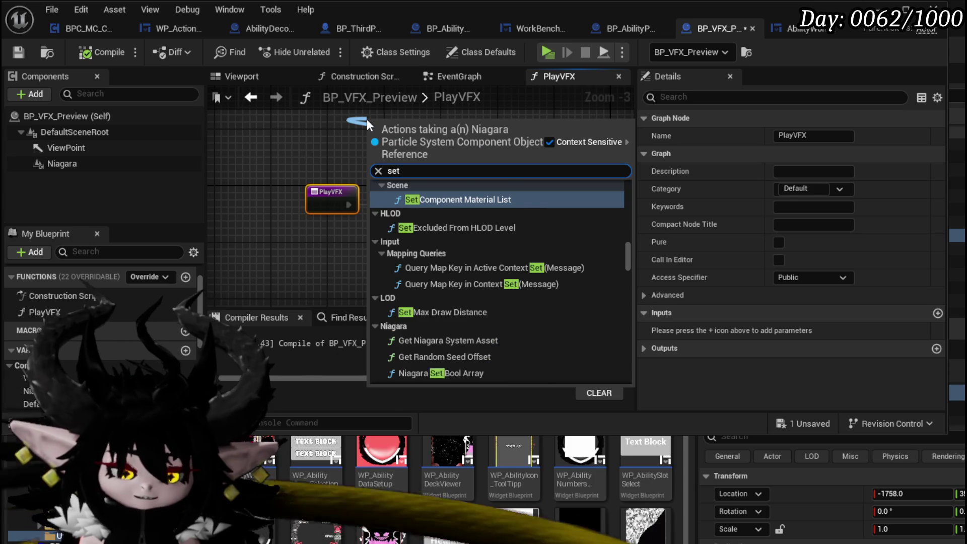
pyautogui.write(' Visi')
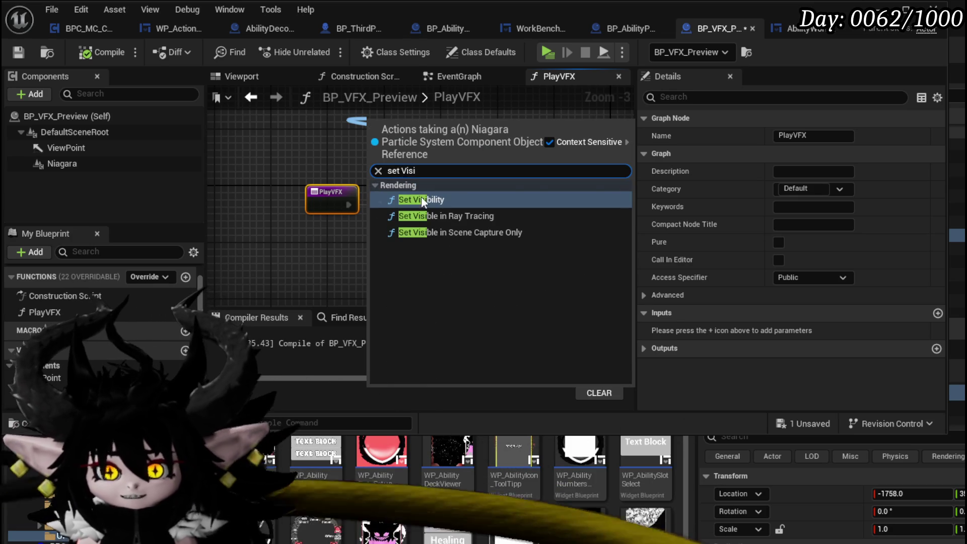
pyautogui.click(418, 199)
pyautogui.moveTo(422, 135); pyautogui.dragTo(432, 197)
pyautogui.moveTo(349, 204); pyautogui.dragTo(349, 209)
pyautogui.moveTo(464, 206); pyautogui.dragTo(519, 204)
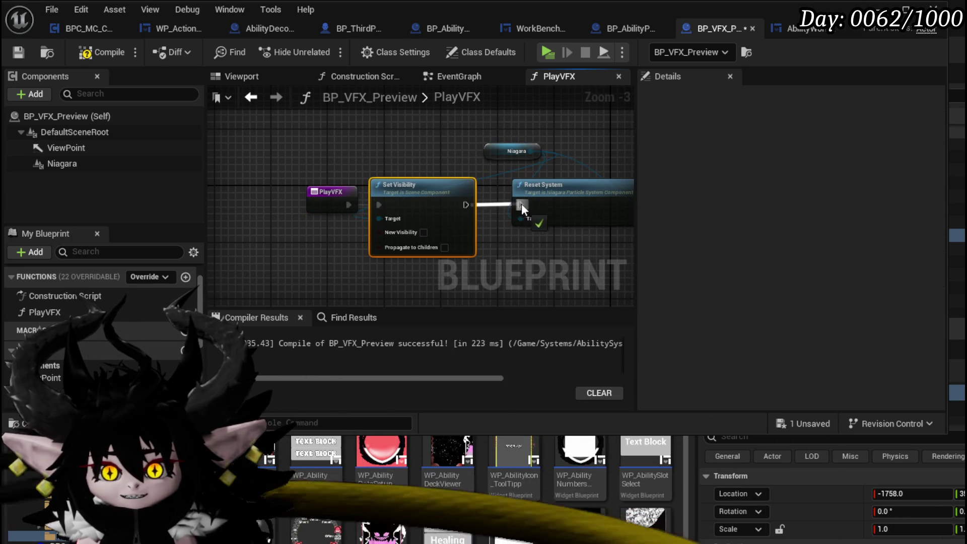
# Put Set Visibility (New Visibility on) between Activate and Set Niagara Variable, compile, save, and play
pyautogui.moveTo(492, 140)
pyautogui.mouseDown()
pyautogui.moveTo(377, 120)
pyautogui.moveTo(512, 124)
pyautogui.mouseUp()
pyautogui.write('Set Visi')
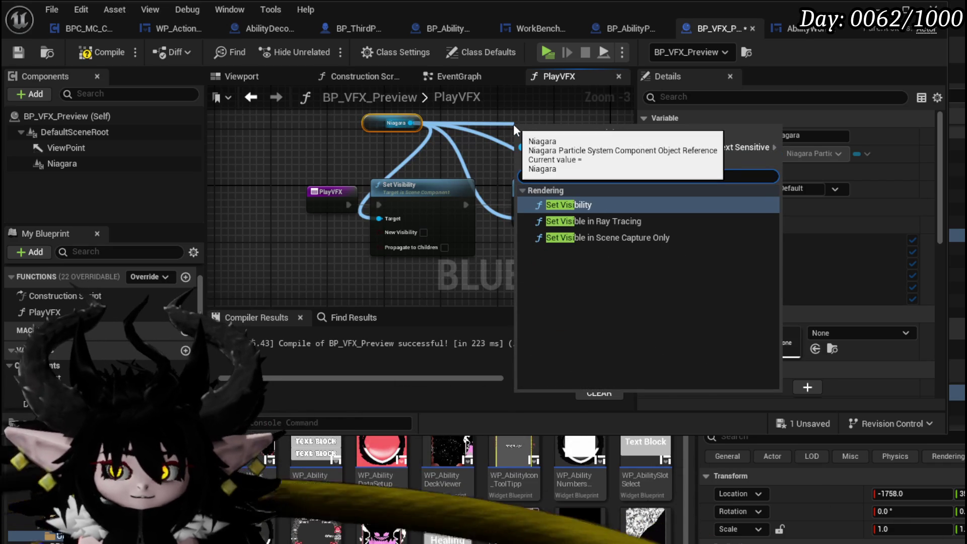
pyautogui.click(558, 189)
pyautogui.moveTo(516, 155)
pyautogui.mouseDown()
pyautogui.moveTo(719, 156)
pyautogui.moveTo(328, 127)
pyautogui.mouseUp()
pyautogui.moveTo(333, 194); pyautogui.dragTo(445, 138)
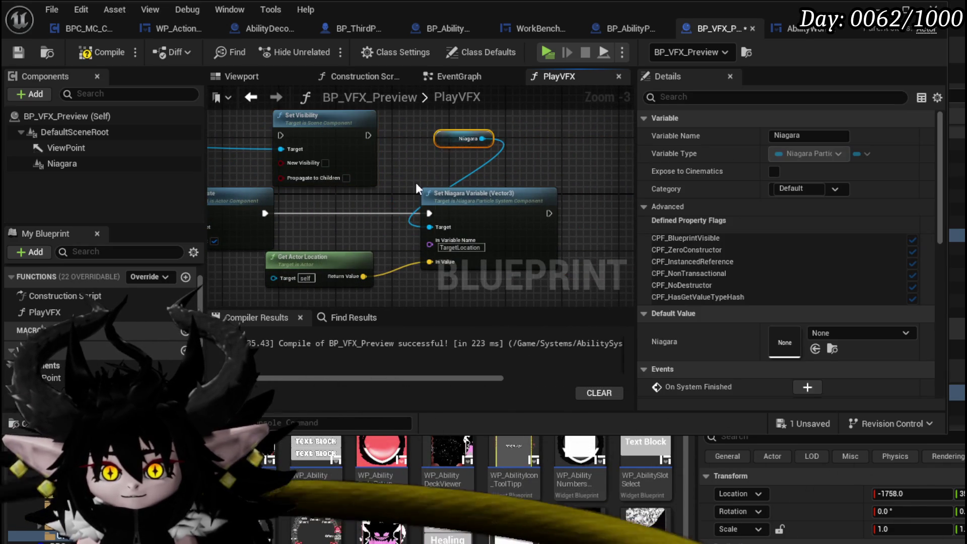
pyautogui.moveTo(329, 235); pyautogui.dragTo(505, 256)
pyautogui.moveTo(387, 146); pyautogui.dragTo(406, 218)
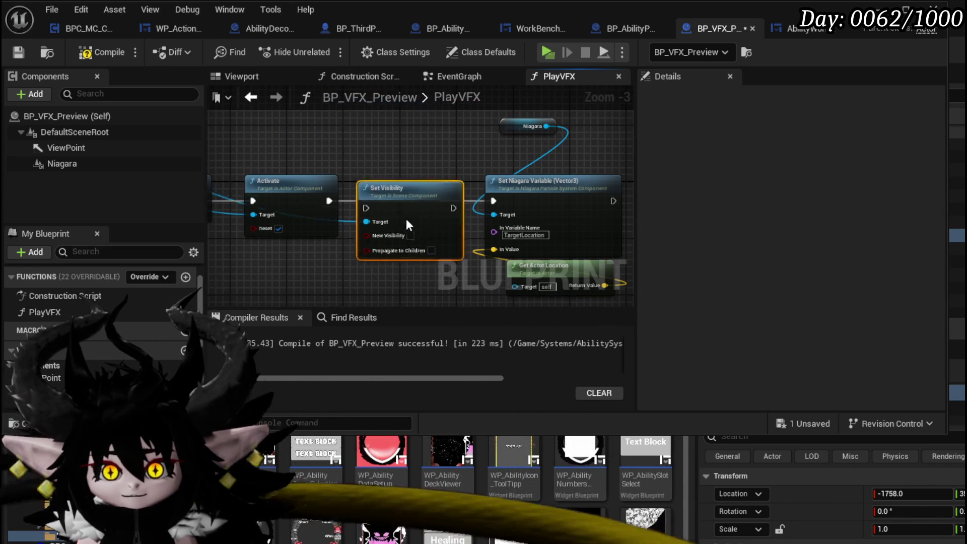
pyautogui.moveTo(331, 204); pyautogui.dragTo(373, 199)
pyautogui.click(411, 228)
pyautogui.moveTo(453, 200); pyautogui.dragTo(491, 202)
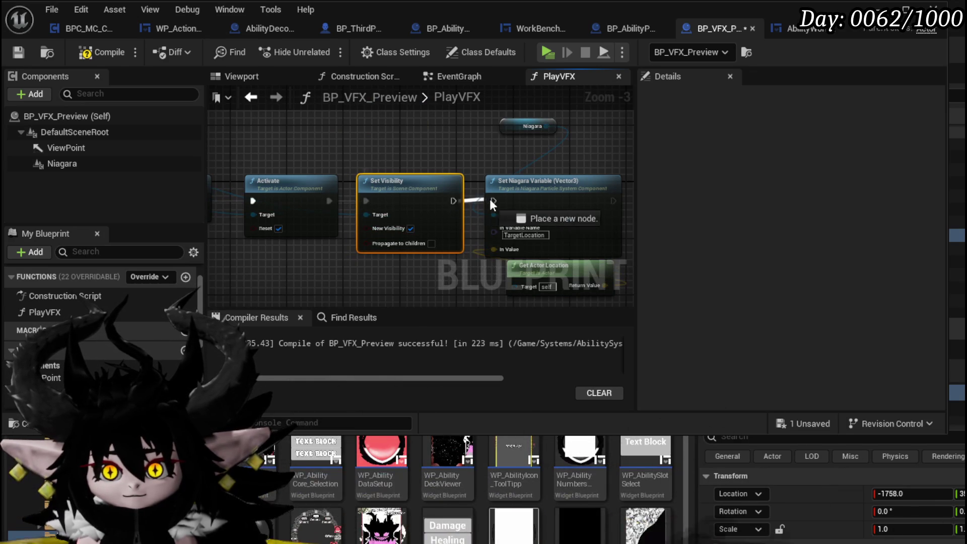
pyautogui.click(18, 53)
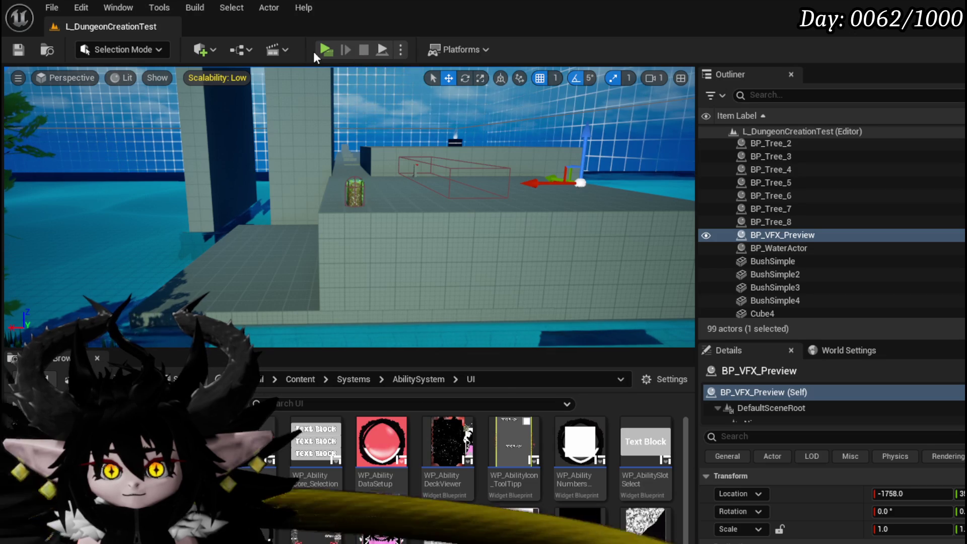
pyautogui.click(322, 48)
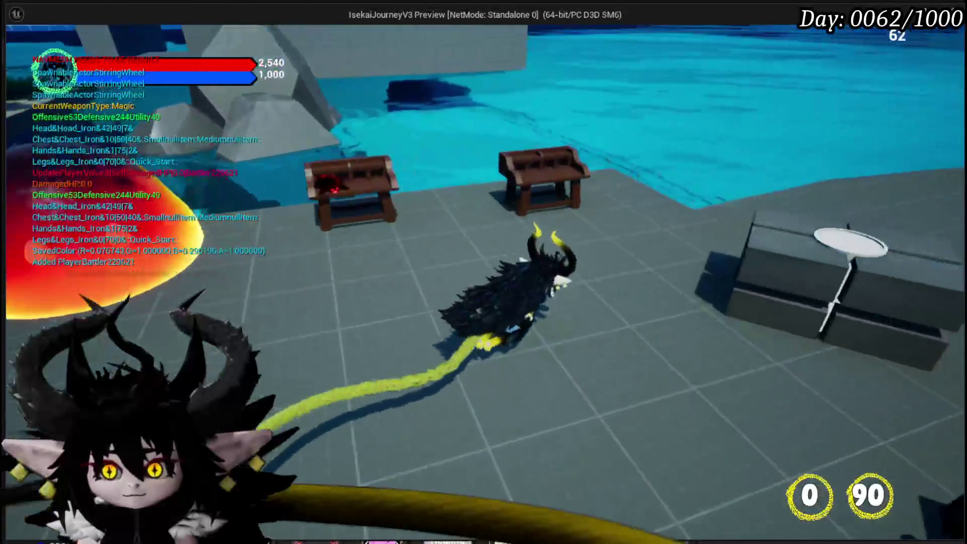
# Open the Status core's Main Attack card, replay the green Nature_SlimeFist effect four times, then stop play
pyautogui.press('e')
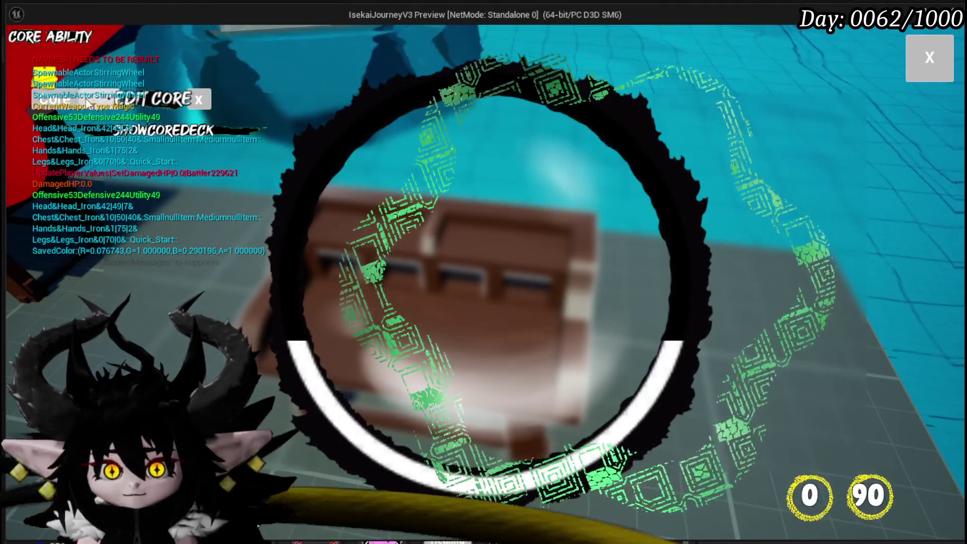
pyautogui.click(86, 98)
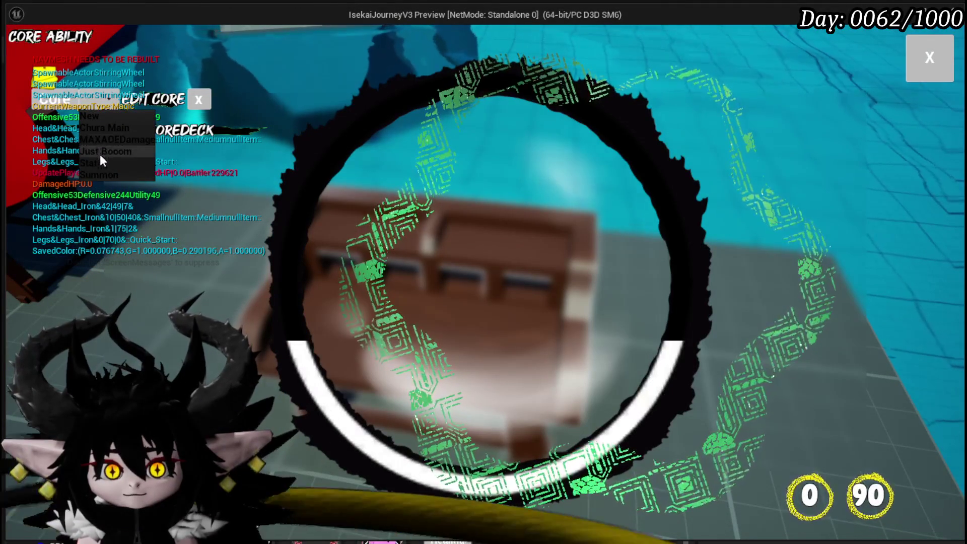
pyautogui.click(101, 163)
pyautogui.click(460, 256)
pyautogui.click(491, 162)
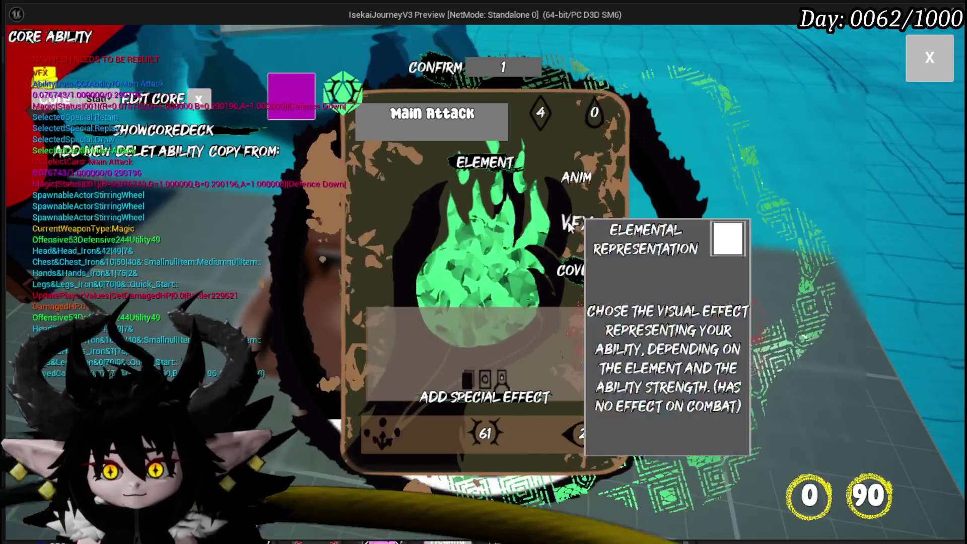
pyautogui.click(539, 180)
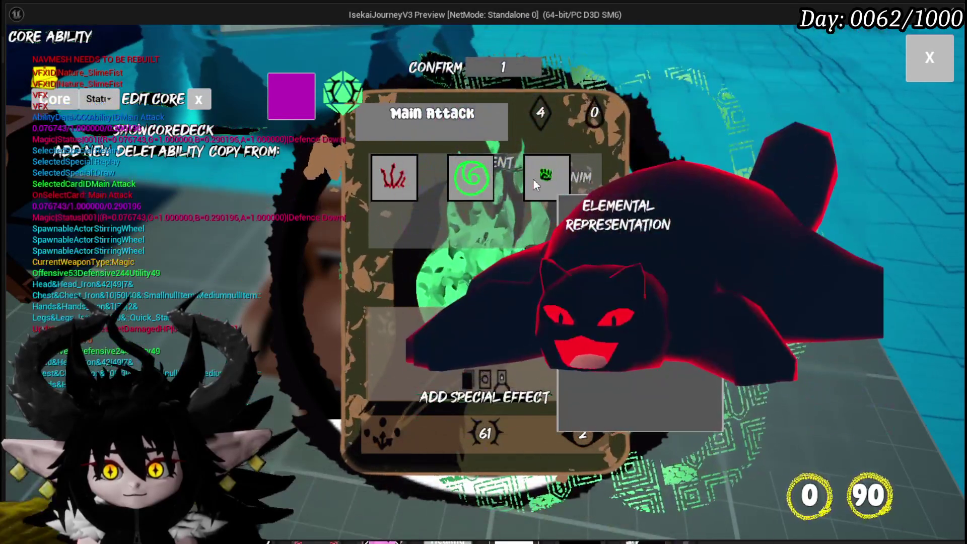
pyautogui.click(533, 178)
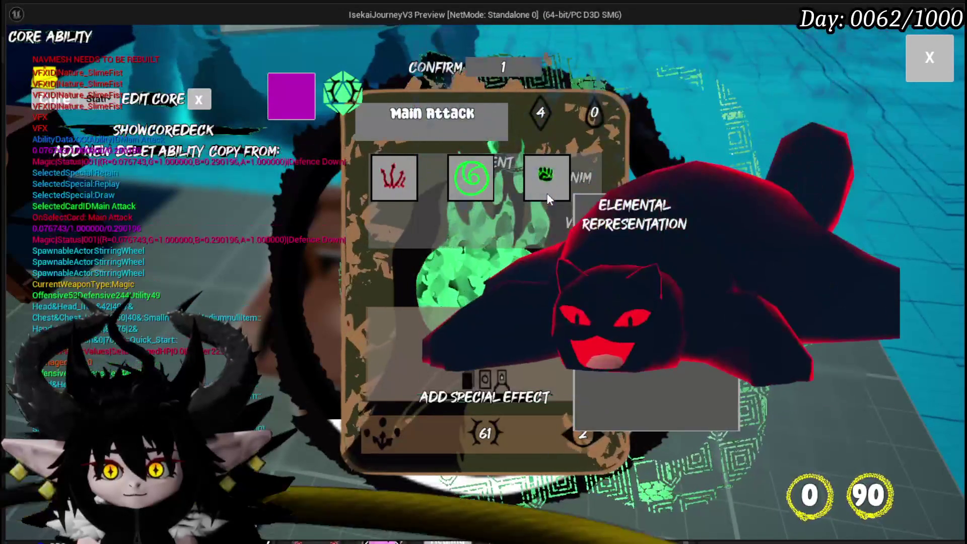
pyautogui.click(547, 194)
pyautogui.click(541, 194)
pyautogui.press('Escape')
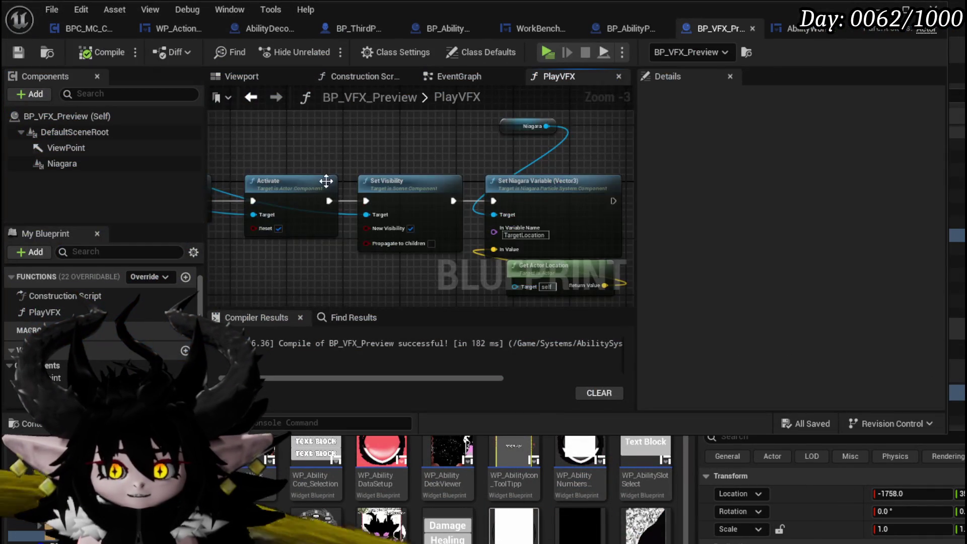
# Wire PlayVFX straight into Reset System, delete the Set Visibility node, then compile and save
pyautogui.moveTo(327, 181); pyautogui.dragTo(404, 219)
pyautogui.moveTo(527, 219); pyautogui.dragTo(541, 219)
pyautogui.click(436, 237)
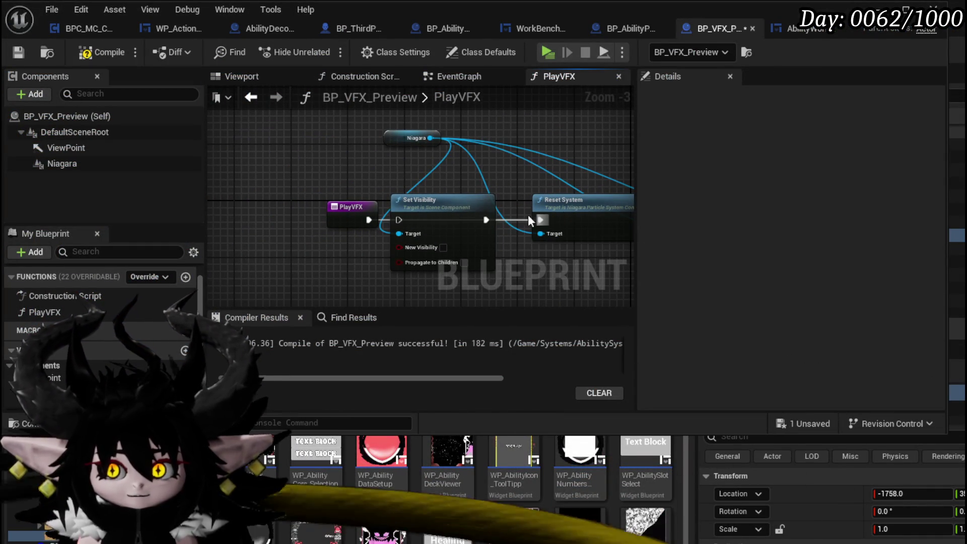
pyautogui.press('Delete')
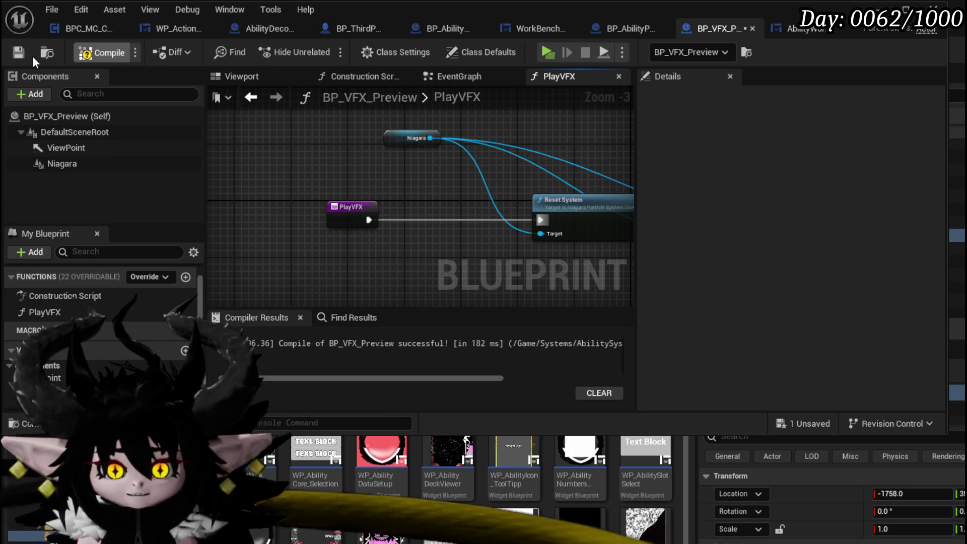
pyautogui.click(23, 56)
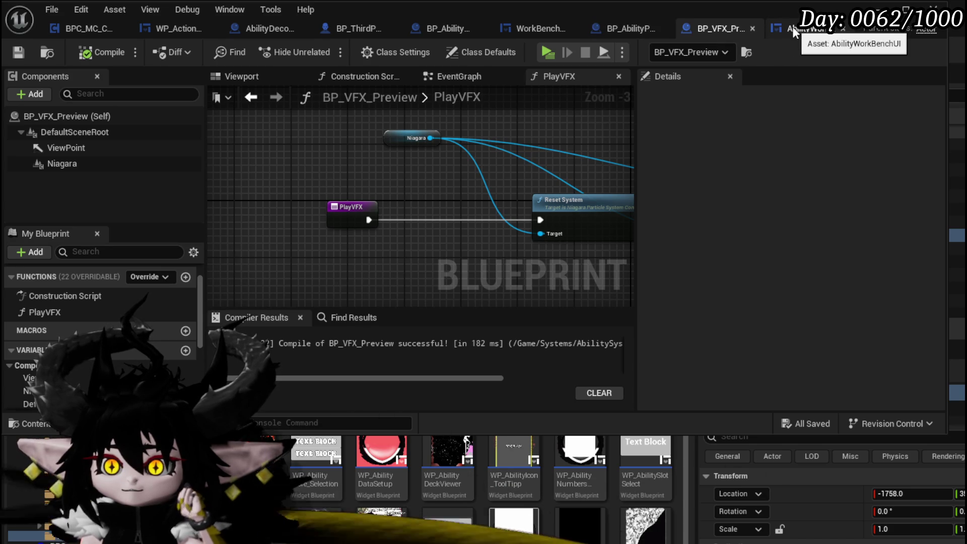
# In BP_AbilityPreviewCharacter's PlayVFX event, add a Get Niagara node from the VFX reference
pyautogui.click(633, 26)
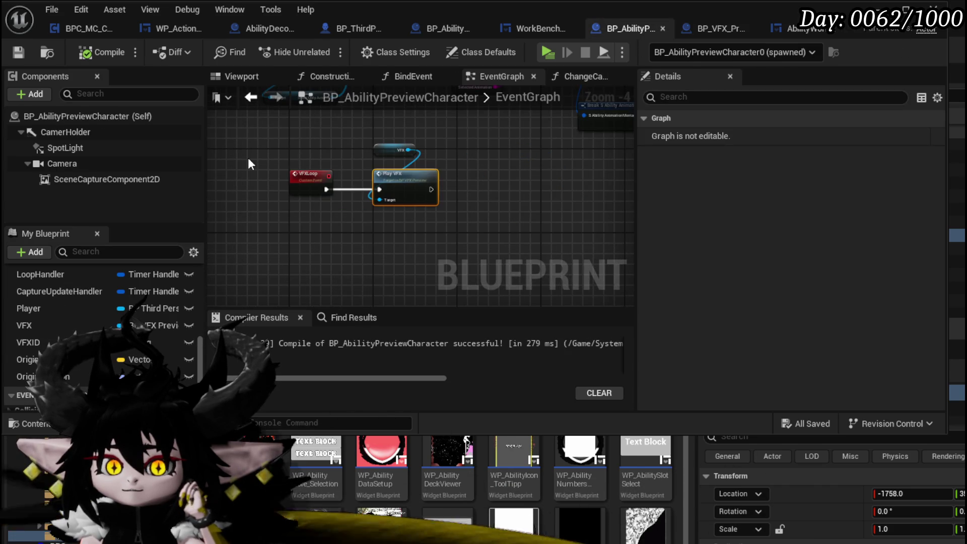
pyautogui.scroll(-3, 248, 158)
pyautogui.scroll(3, 268, 161)
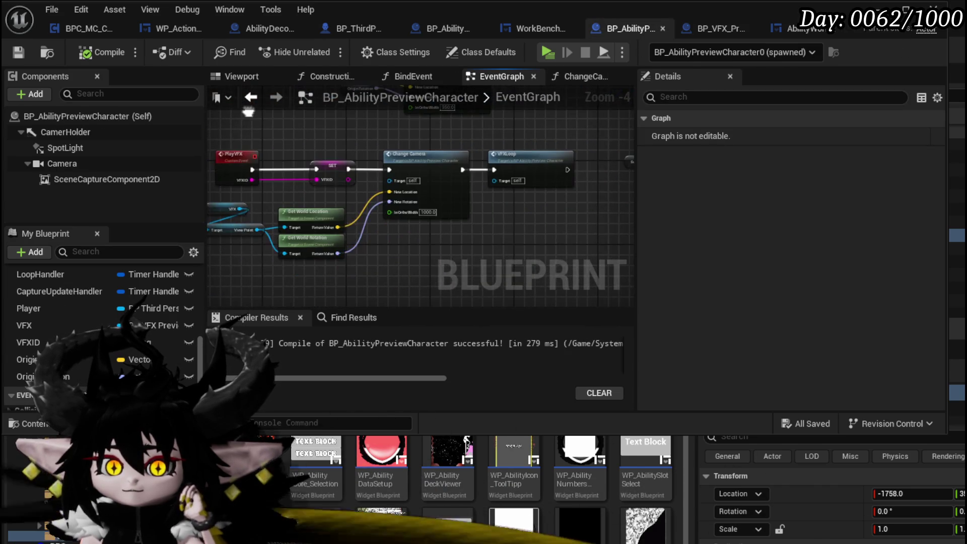
pyautogui.scroll(2, 269, 119)
pyautogui.moveTo(340, 137)
pyautogui.mouseDown()
pyautogui.moveTo(214, 131)
pyautogui.moveTo(464, 137)
pyautogui.mouseUp()
pyautogui.moveTo(335, 260); pyautogui.dragTo(394, 209)
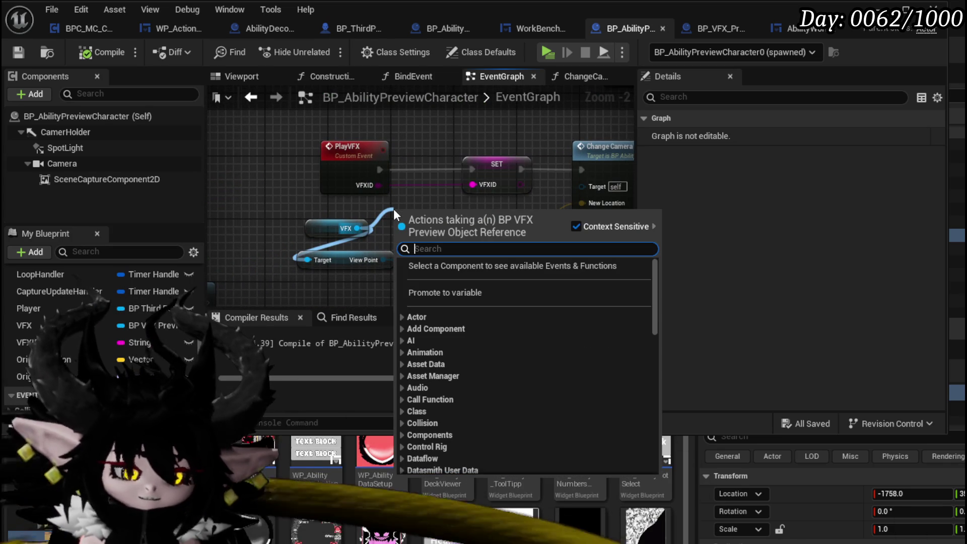
pyautogui.write('Niagara')
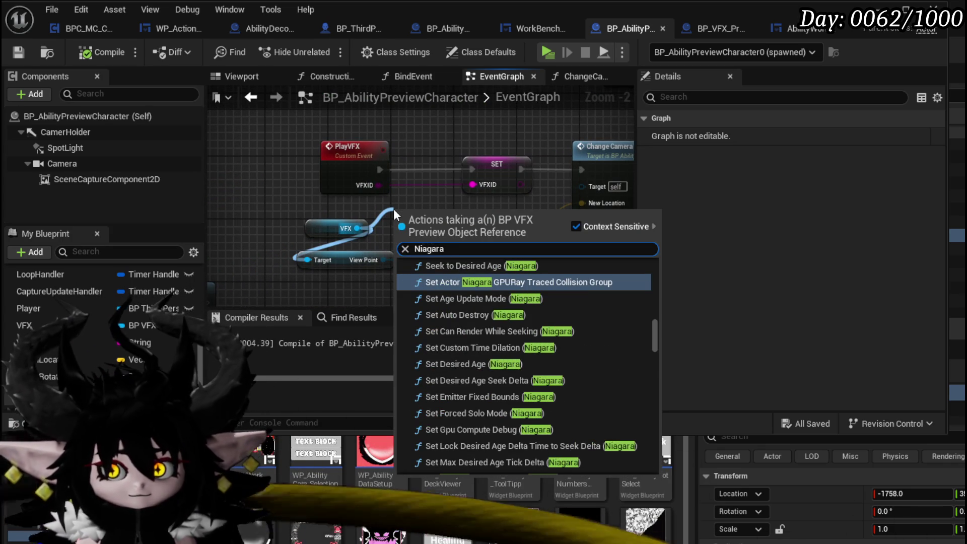
pyautogui.moveTo(655, 334); pyautogui.dragTo(634, 473)
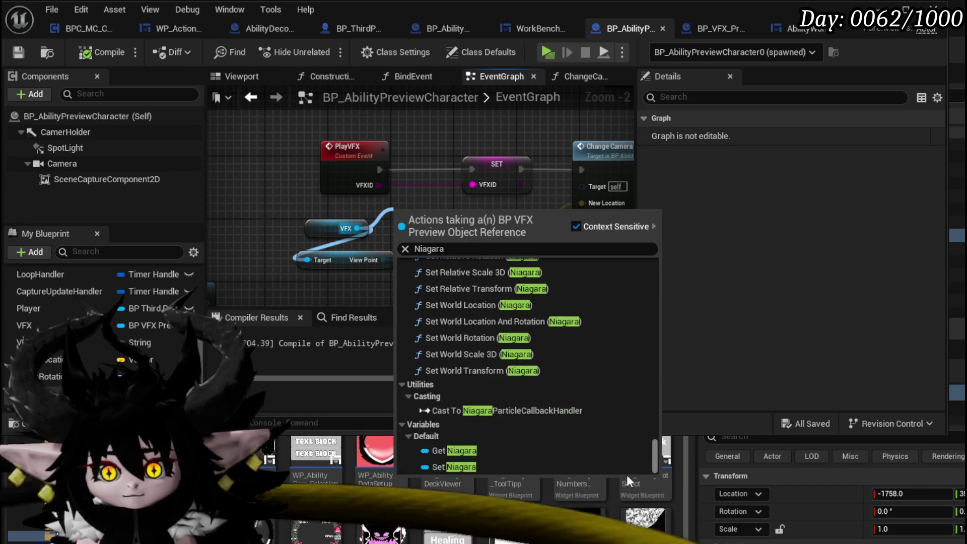
pyautogui.click(485, 451)
pyautogui.moveTo(403, 211)
pyautogui.mouseDown()
pyautogui.moveTo(271, 197)
pyautogui.moveTo(390, 238)
pyautogui.moveTo(247, 211)
pyautogui.moveTo(255, 231)
pyautogui.moveTo(243, 229)
pyautogui.mouseUp()
pyautogui.moveTo(406, 263); pyautogui.dragTo(272, 282)
# Add Set Visibility on Niagara, wire PlayVFX → Set Visibility → SET, then save and launch the game
pyautogui.moveTo(444, 221); pyautogui.dragTo(471, 184)
pyautogui.write('Set Visi')
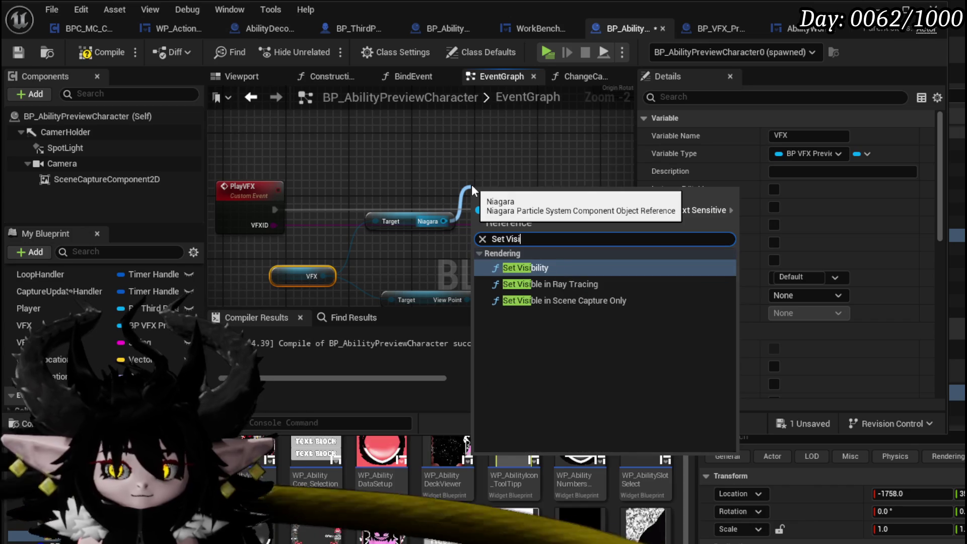
pyautogui.click(509, 267)
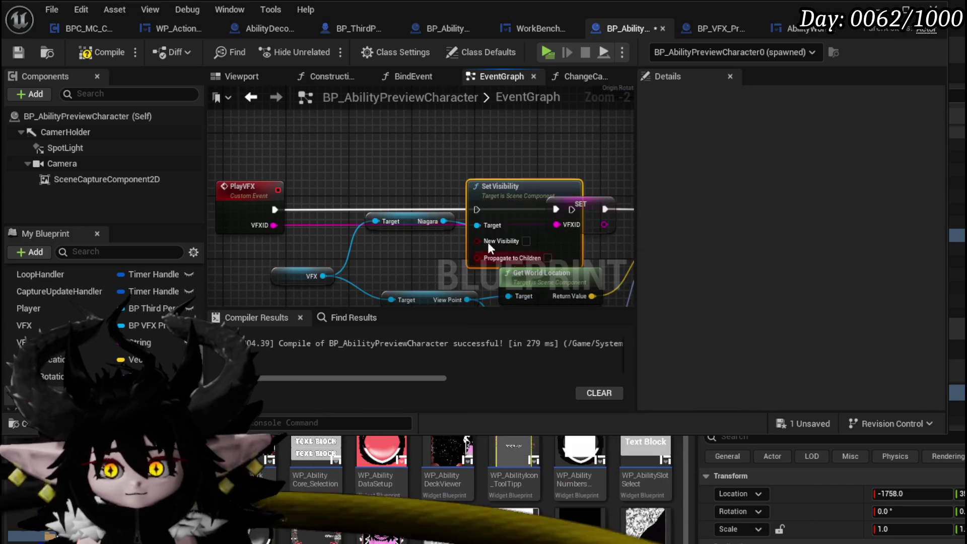
pyautogui.click(409, 226)
pyautogui.moveTo(409, 226); pyautogui.dragTo(401, 274)
pyautogui.moveTo(503, 187); pyautogui.dragTo(394, 148)
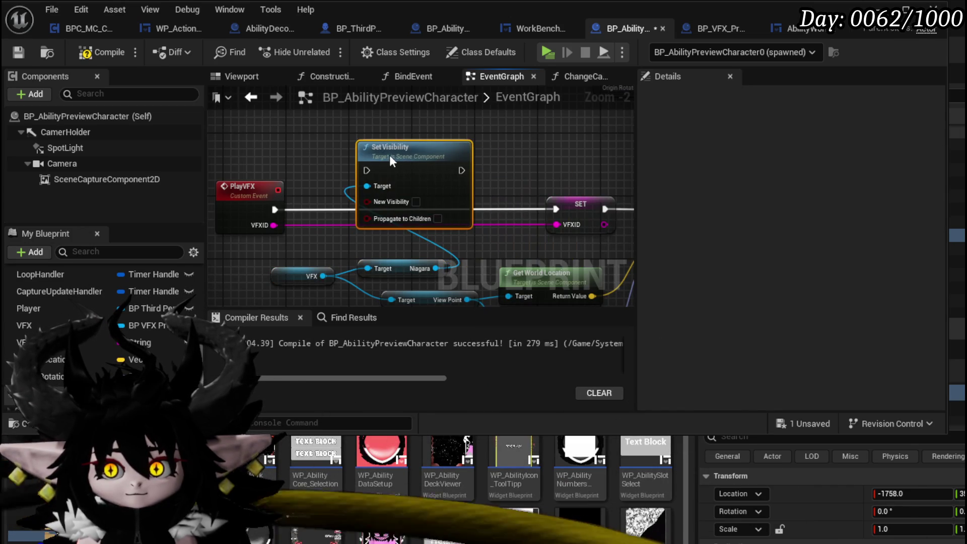
pyautogui.moveTo(459, 169); pyautogui.dragTo(546, 211)
pyautogui.click(17, 52)
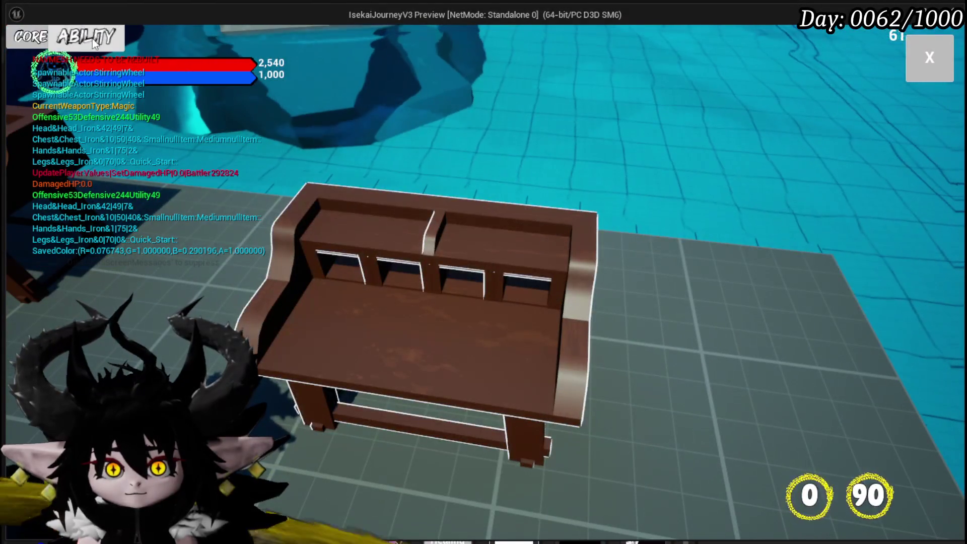
# In play, open Edit Core, pick a deck and open the Main Attack card
pyautogui.click(160, 82)
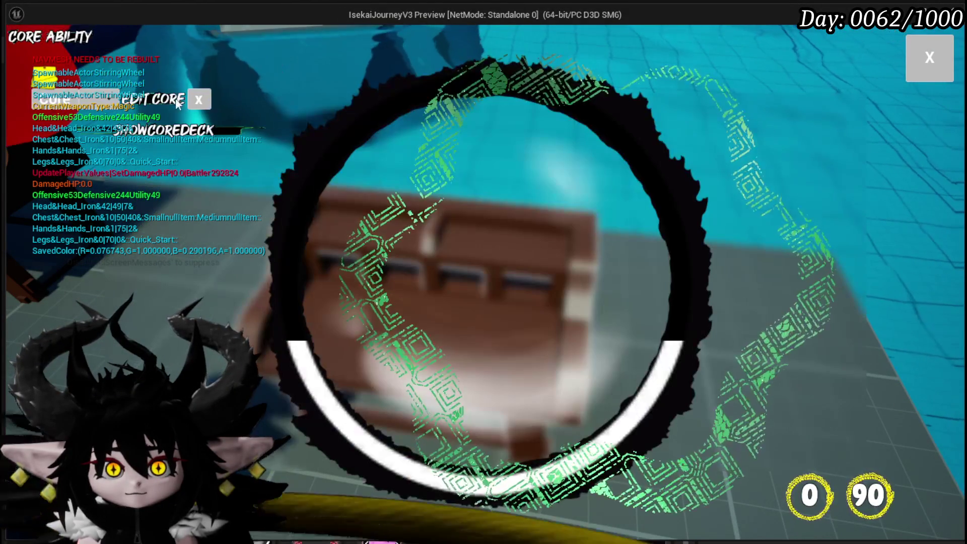
pyautogui.click(100, 102)
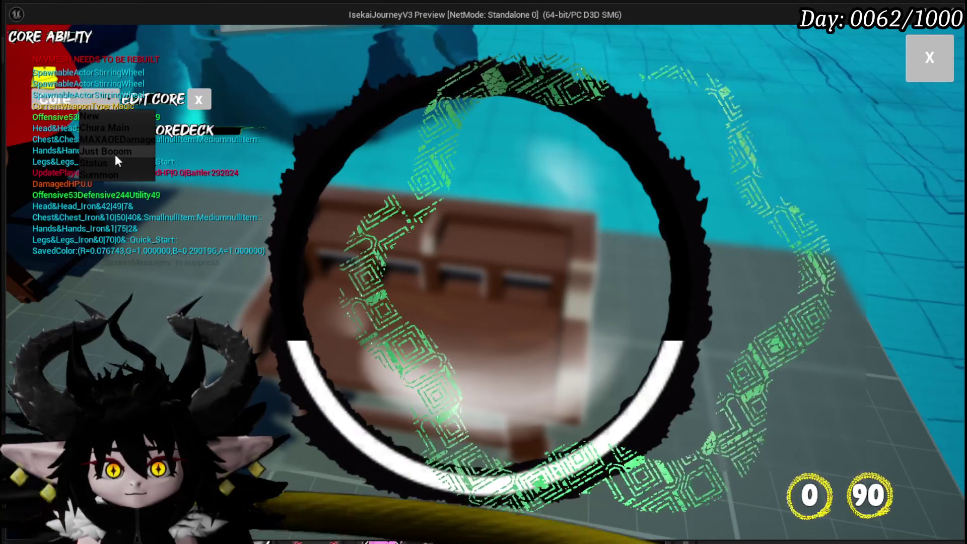
pyautogui.click(115, 154)
pyautogui.click(503, 269)
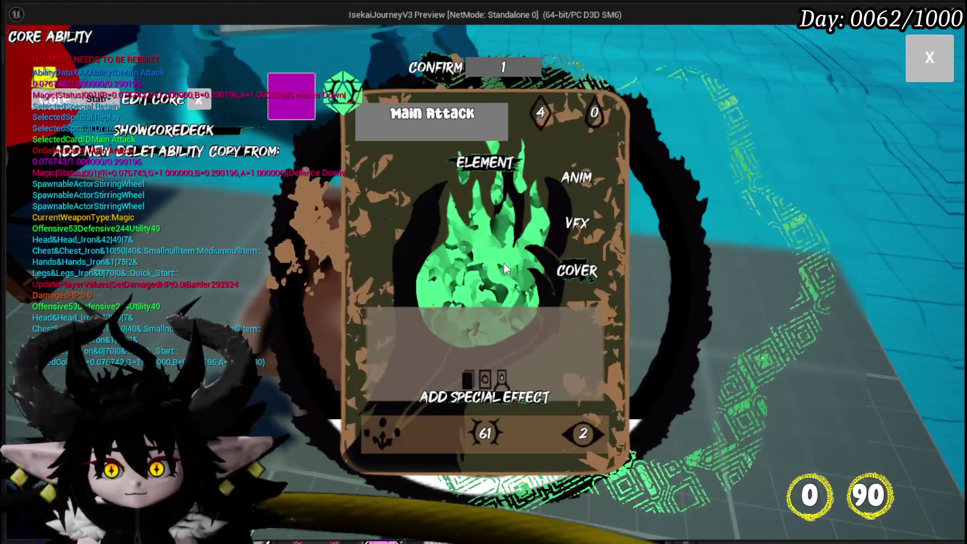
# Preview and replay the card's elemental fire VFX, then stop the game and save all
pyautogui.click(574, 221)
pyautogui.click(552, 177)
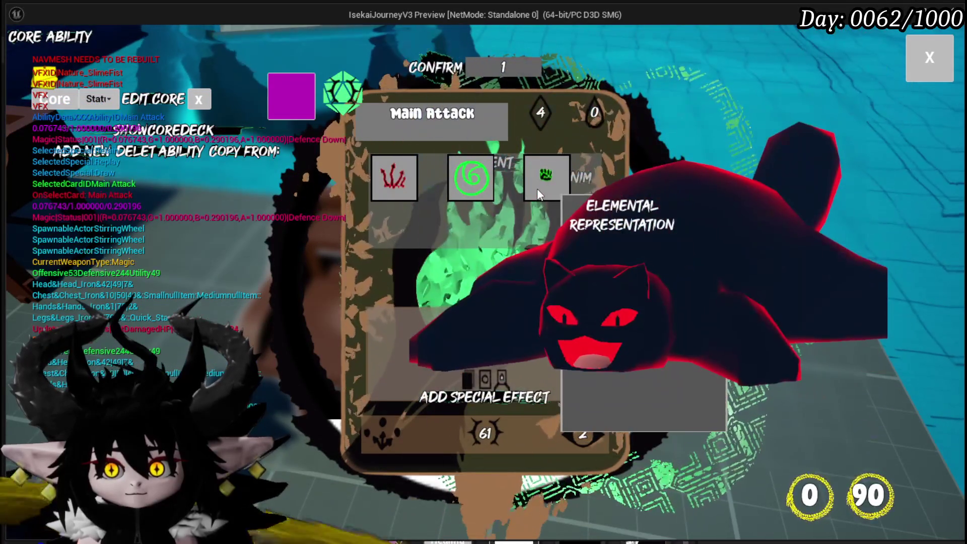
pyautogui.click(536, 189)
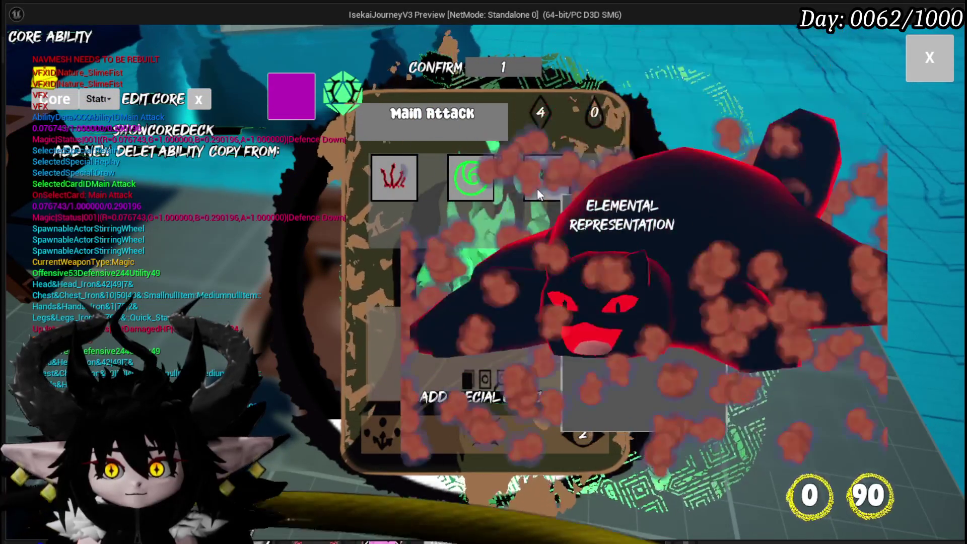
pyautogui.click(539, 186)
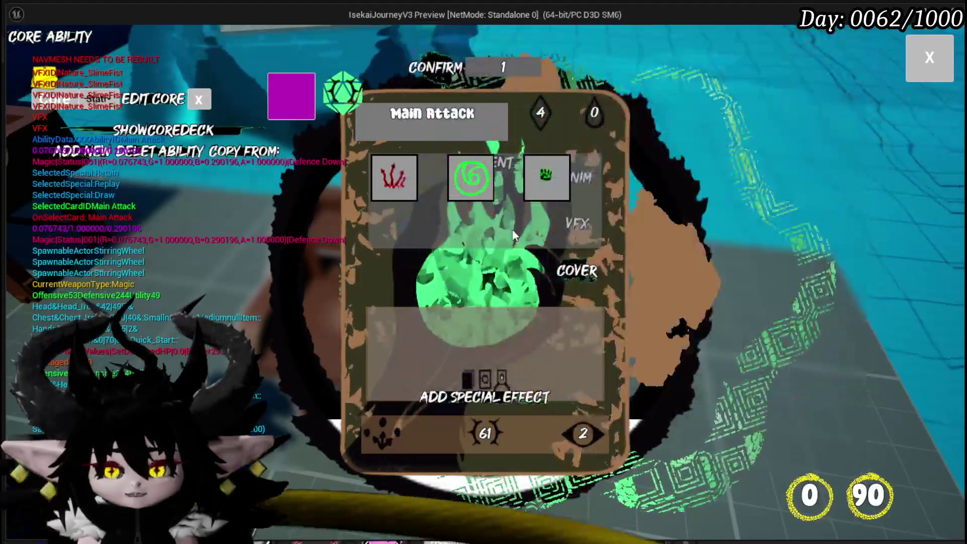
pyautogui.click(532, 189)
pyautogui.click(531, 189)
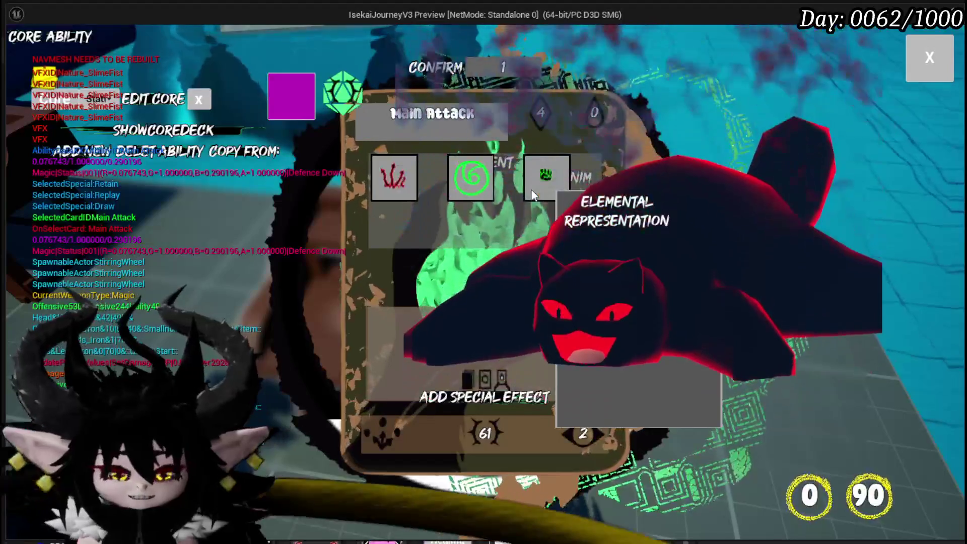
pyautogui.press('Escape')
pyautogui.hotkey('ctrl', 's')
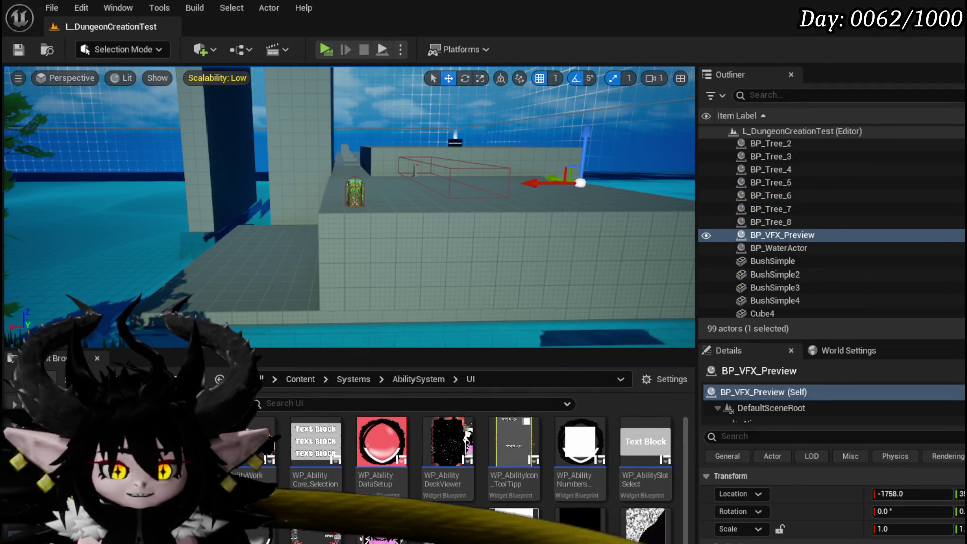
# Rearrange BP_AbilityPreviewCharacter's VFX getter and Set Visibility nodes, then save the blueprint
pyautogui.hotkey('alt', 'Tab')
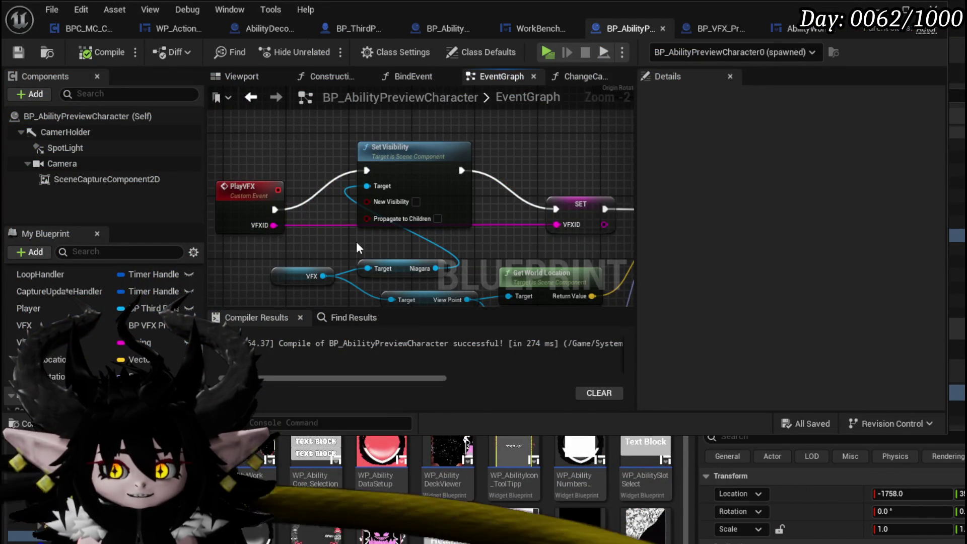
pyautogui.moveTo(344, 241); pyautogui.dragTo(375, 181)
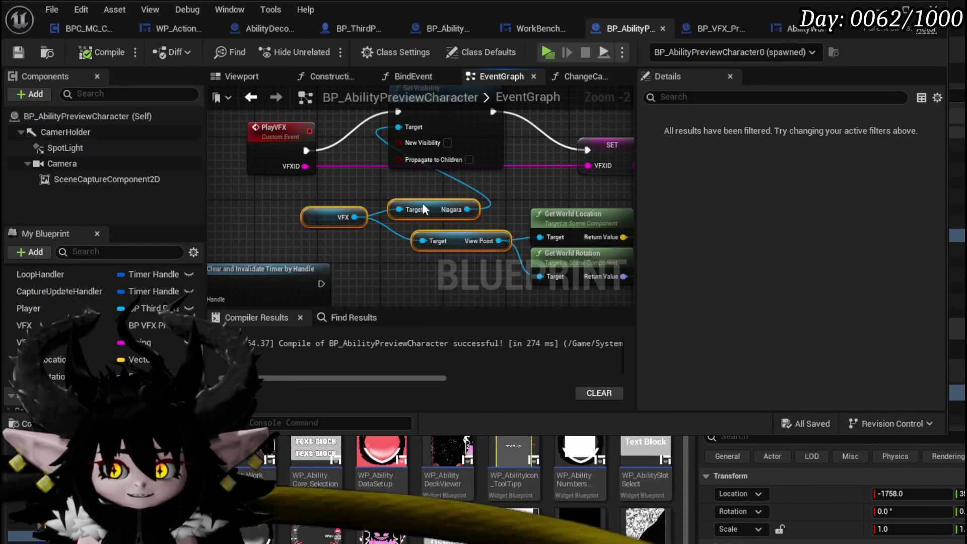
pyautogui.moveTo(430, 208); pyautogui.dragTo(289, 199)
pyautogui.moveTo(468, 151); pyautogui.dragTo(467, 182)
pyautogui.click(375, 139)
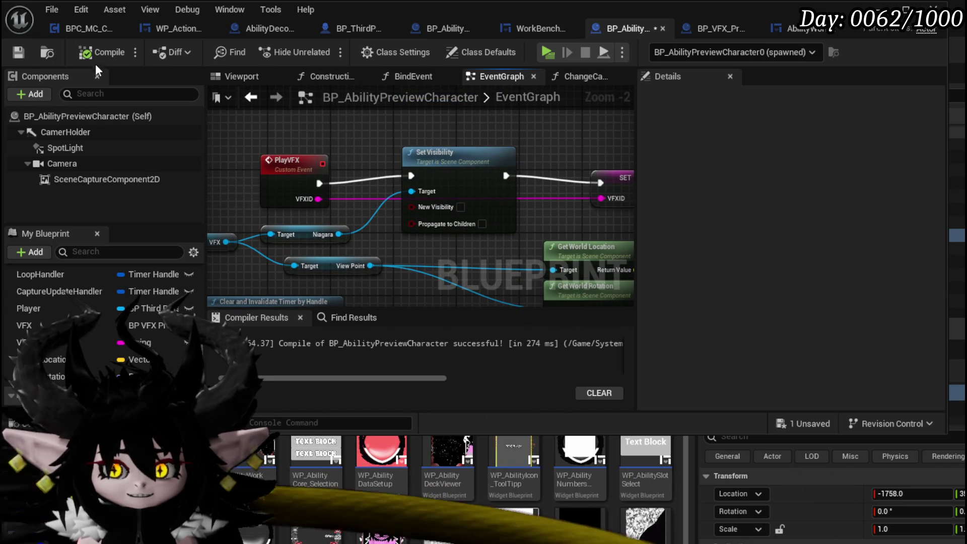
pyautogui.click(26, 51)
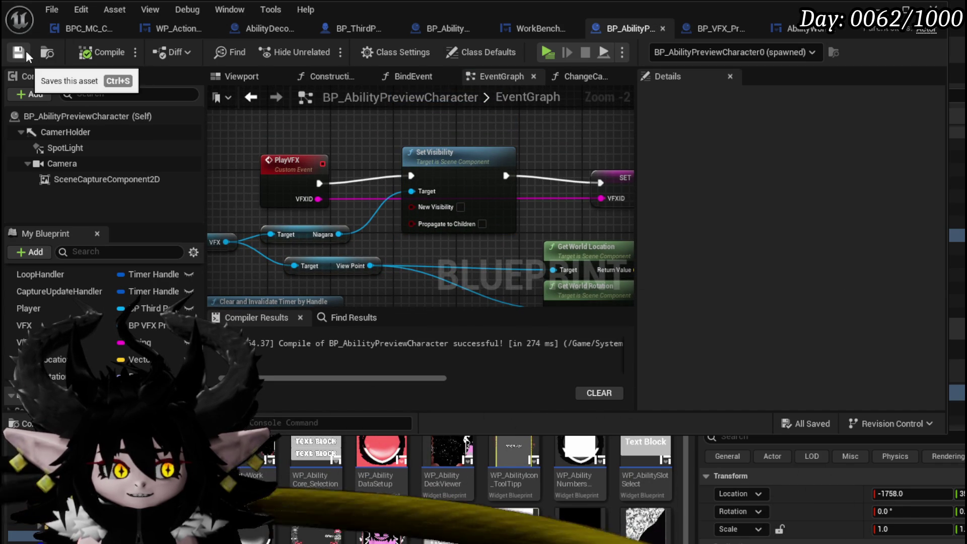
# Wire PlayVFX directly into SET and delete the Set Visibility node
pyautogui.moveTo(405, 154)
pyautogui.mouseDown()
pyautogui.moveTo(485, 153)
pyautogui.moveTo(347, 156)
pyautogui.mouseUp()
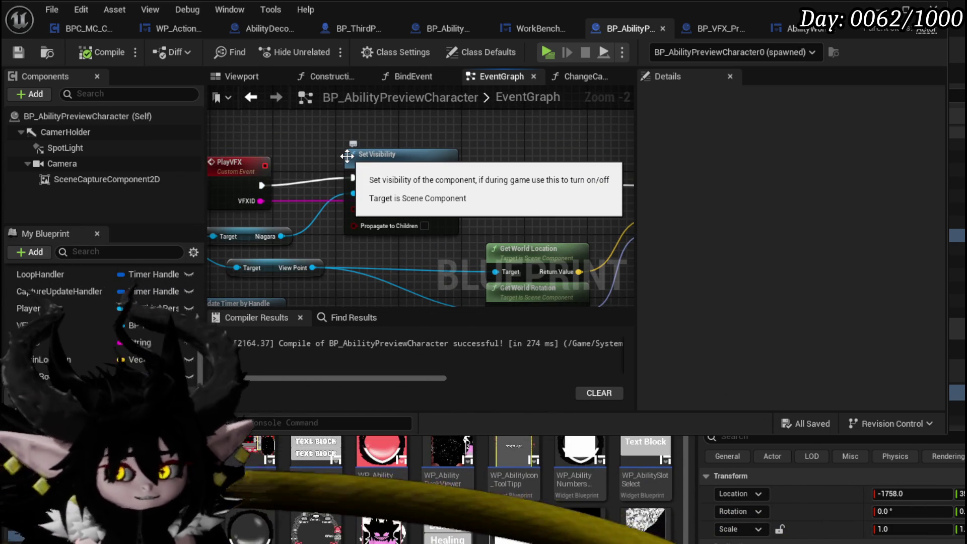
pyautogui.moveTo(261, 185); pyautogui.dragTo(543, 185)
pyautogui.click(382, 154)
pyautogui.press('Delete')
pyautogui.click(346, 240)
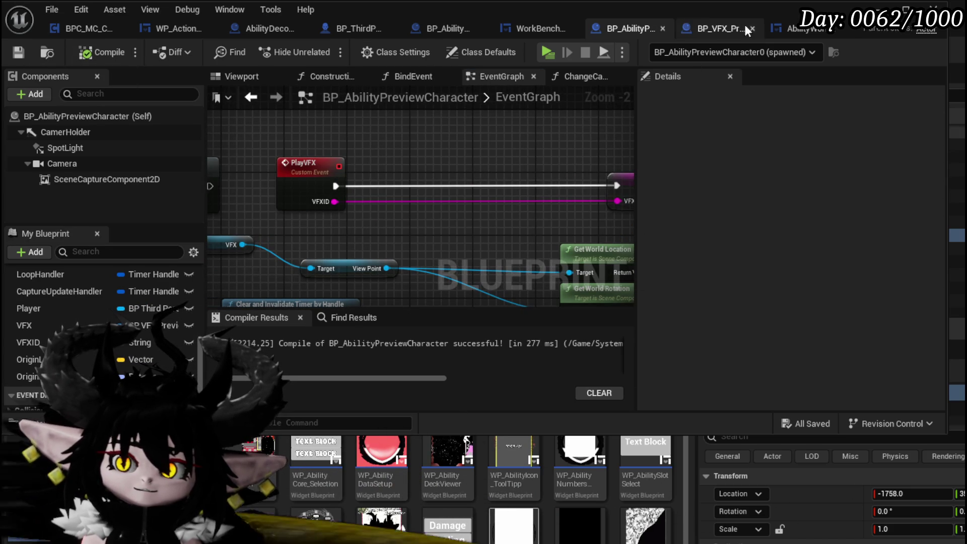
pyautogui.click(805, 35)
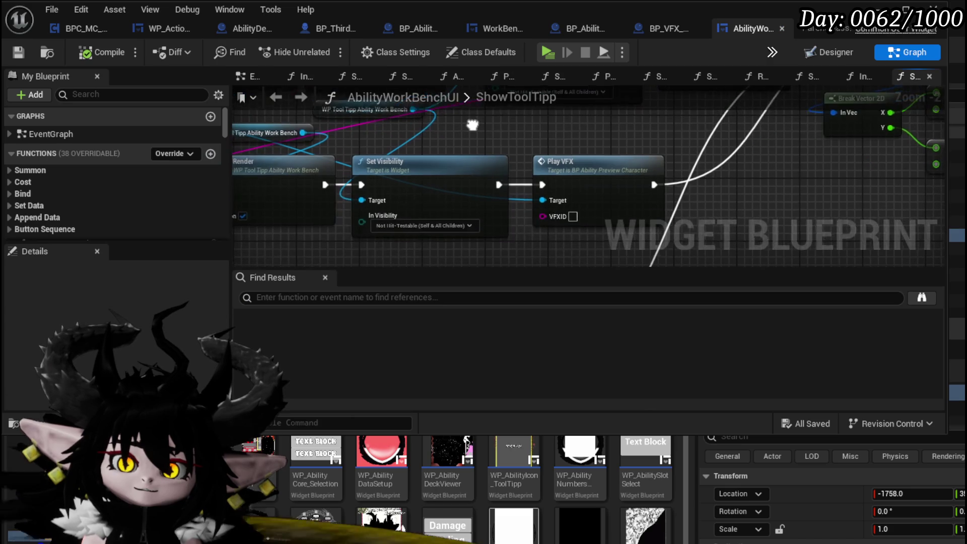
# Add a Get VFX node from the Ability Preview reference
pyautogui.moveTo(473, 124); pyautogui.dragTo(753, 149)
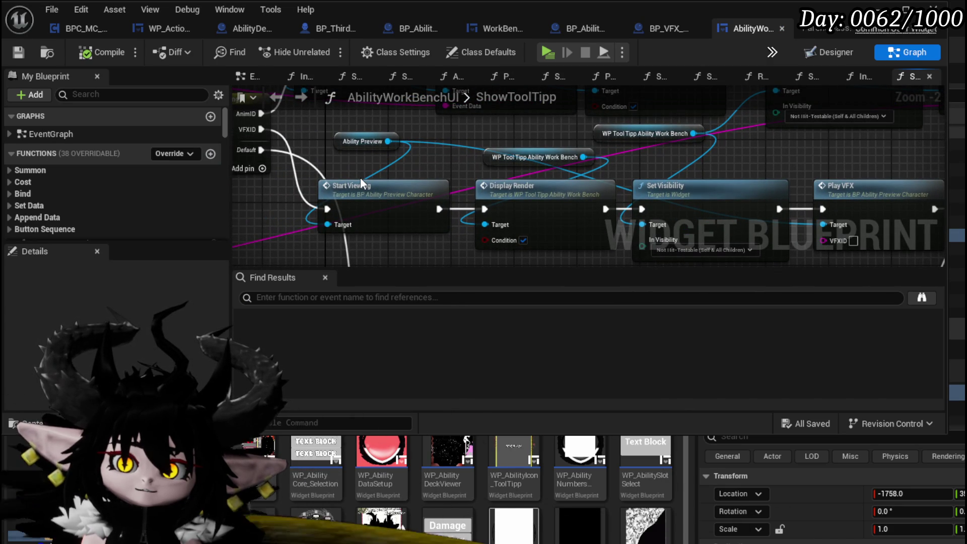
pyautogui.moveTo(388, 141); pyautogui.dragTo(360, 164)
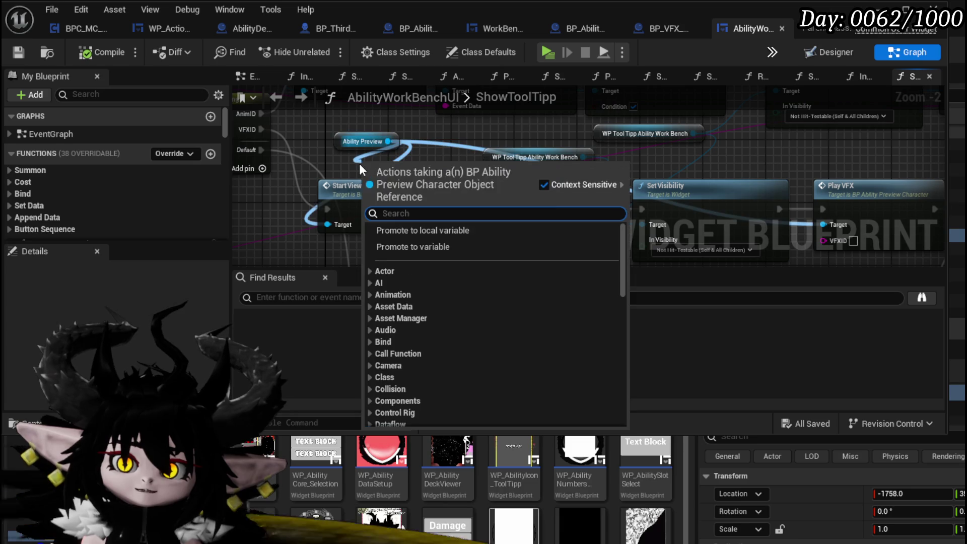
pyautogui.write('VFX')
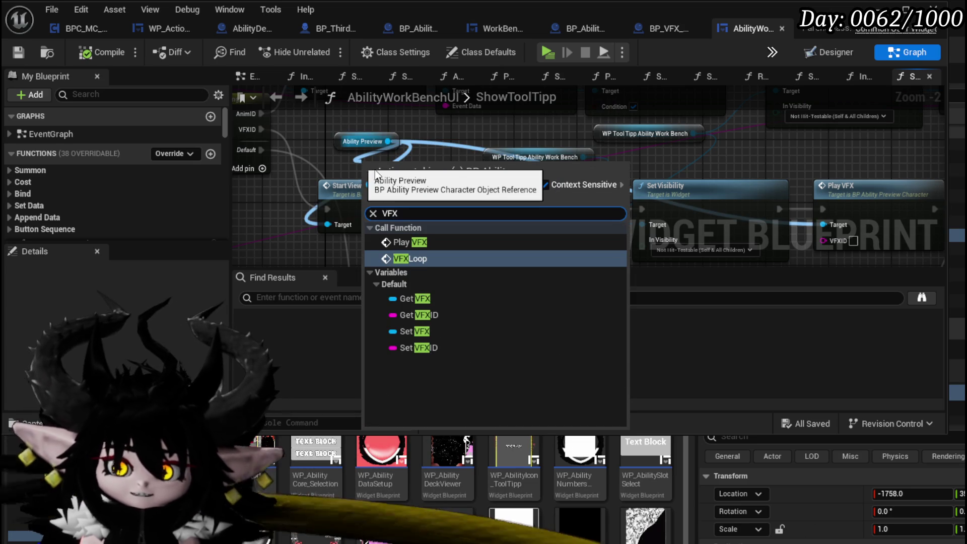
pyautogui.click(411, 300)
# Add a Get Niagara node from the VFX reference, connect it, and shift Start Viewing right
pyautogui.moveTo(427, 165); pyautogui.dragTo(442, 172)
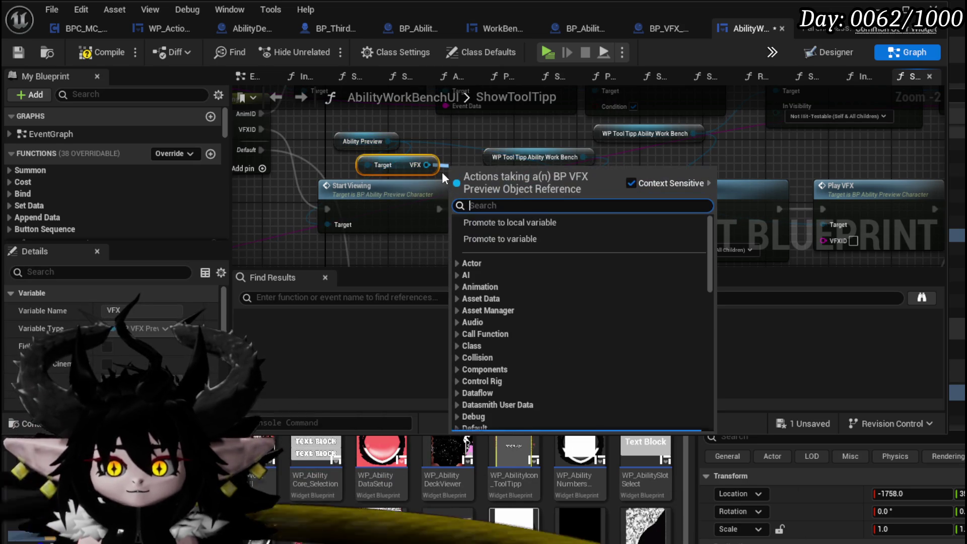
pyautogui.write('Niagara')
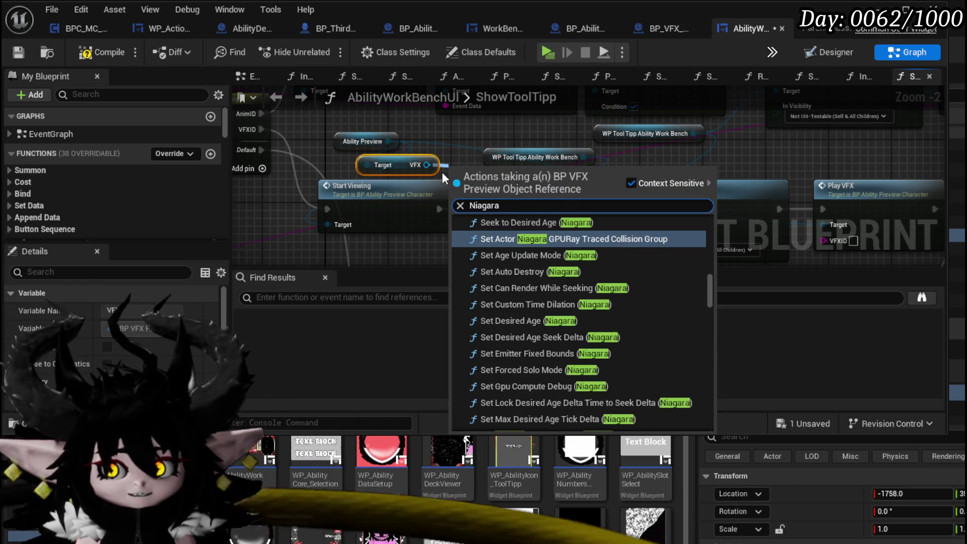
pyautogui.write(' system')
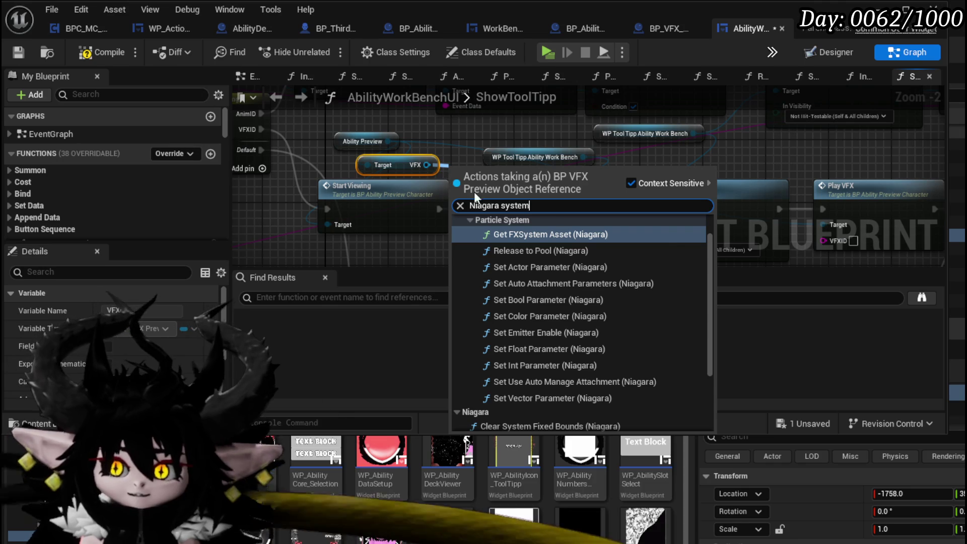
pyautogui.moveTo(708, 244); pyautogui.dragTo(675, 390)
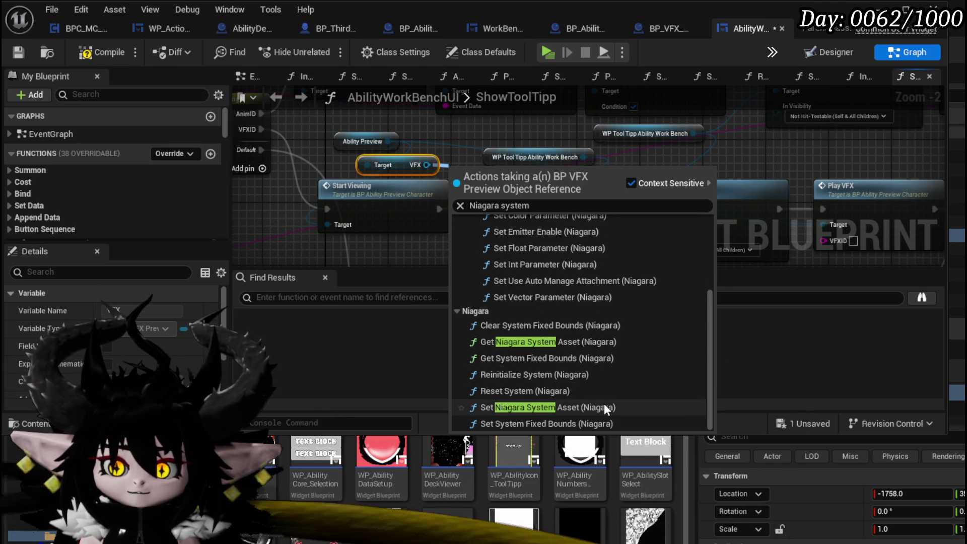
pyautogui.scroll(3, 603, 404)
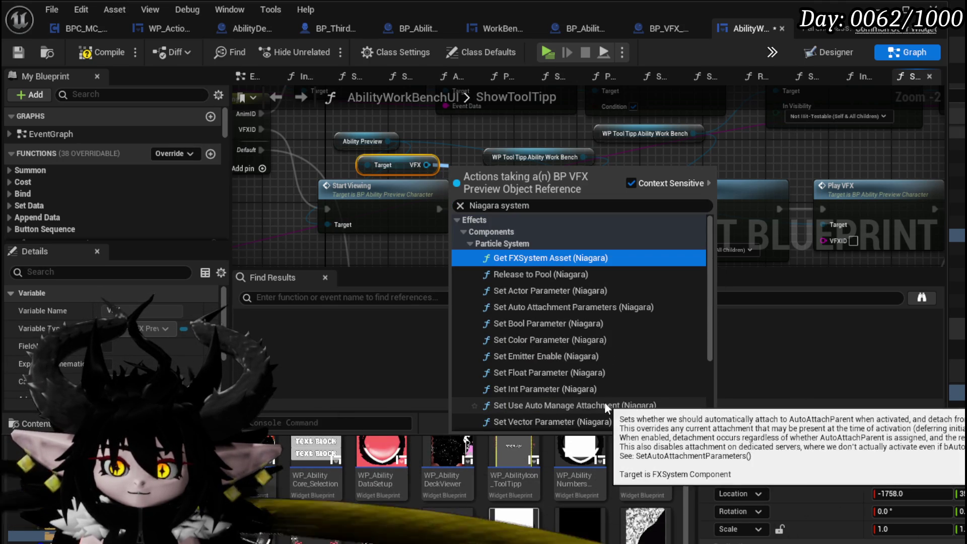
pyautogui.press('BackSpace')
pyautogui.scroll(-10, 597, 318)
pyautogui.moveTo(715, 315); pyautogui.dragTo(720, 417)
pyautogui.scroll(-4, 557, 407)
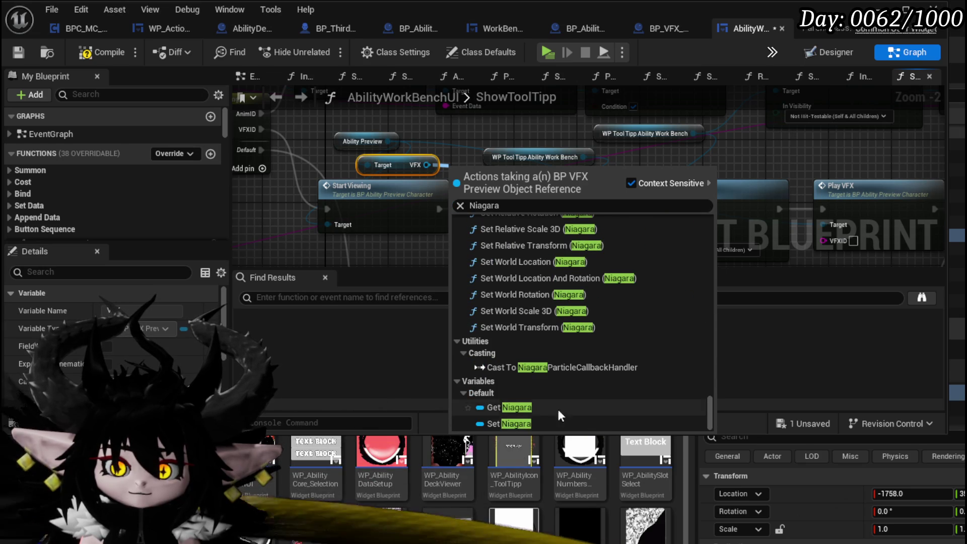
pyautogui.click(528, 403)
pyautogui.moveTo(471, 174)
pyautogui.mouseDown()
pyautogui.moveTo(363, 216)
pyautogui.moveTo(365, 236)
pyautogui.mouseUp()
pyautogui.moveTo(323, 157); pyautogui.dragTo(339, 157)
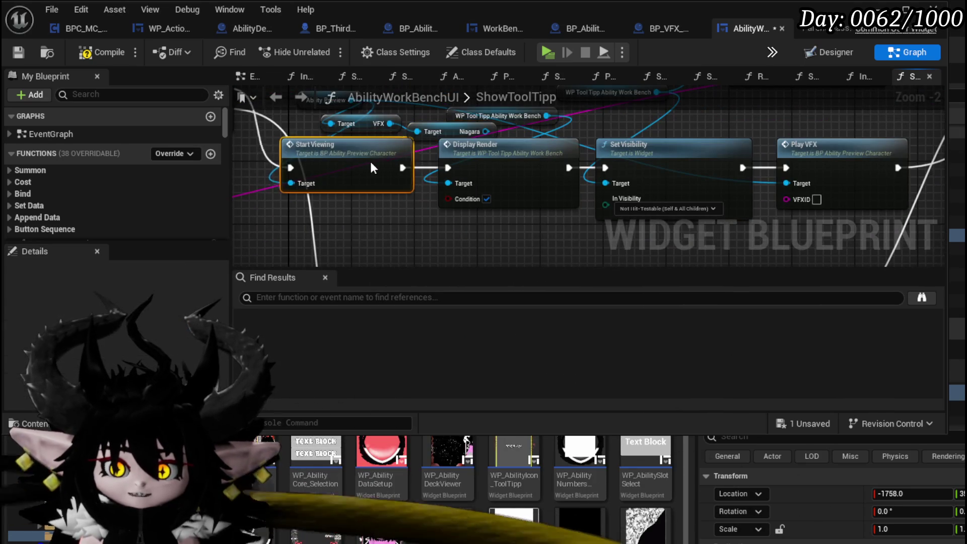
pyautogui.moveTo(798, 174)
pyautogui.mouseDown()
pyautogui.moveTo(567, 165)
pyautogui.moveTo(496, 180)
pyautogui.moveTo(477, 212)
pyautogui.mouseUp()
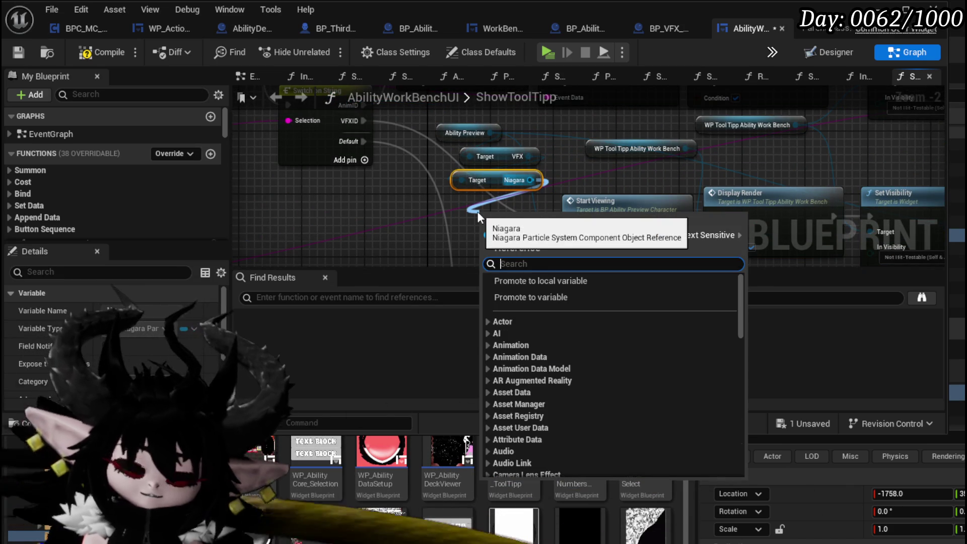
# Insert Set Visibility on Niagara between the switch and Start Viewing, then save the widget blueprint
pyautogui.write('Set Visi')
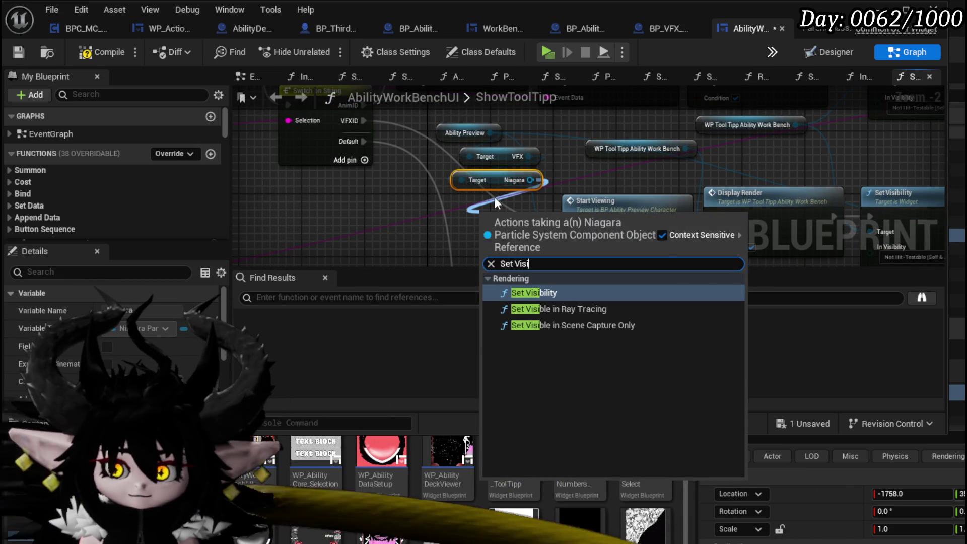
pyautogui.press('Return')
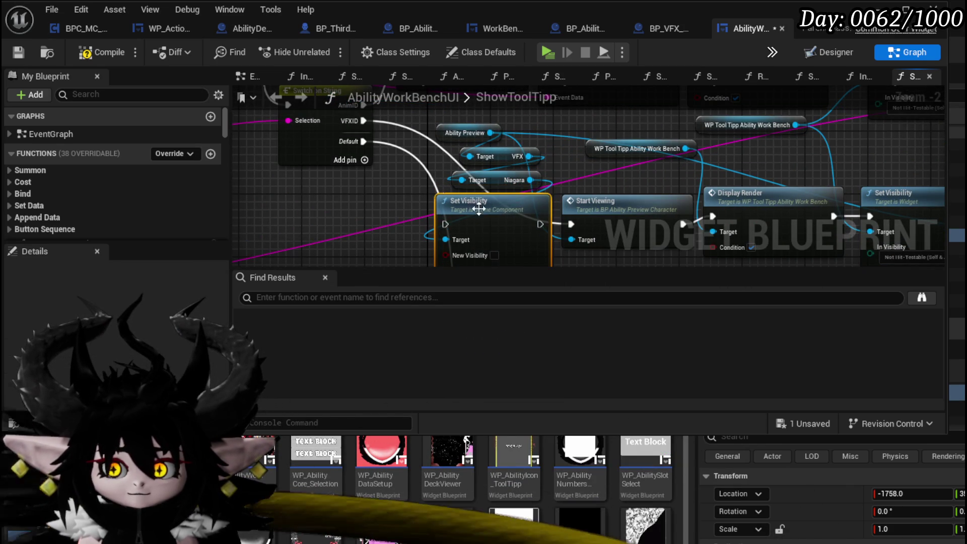
pyautogui.moveTo(363, 121); pyautogui.dragTo(446, 224)
pyautogui.moveTo(539, 224); pyautogui.dragTo(570, 225)
pyautogui.moveTo(497, 210); pyautogui.dragTo(505, 210)
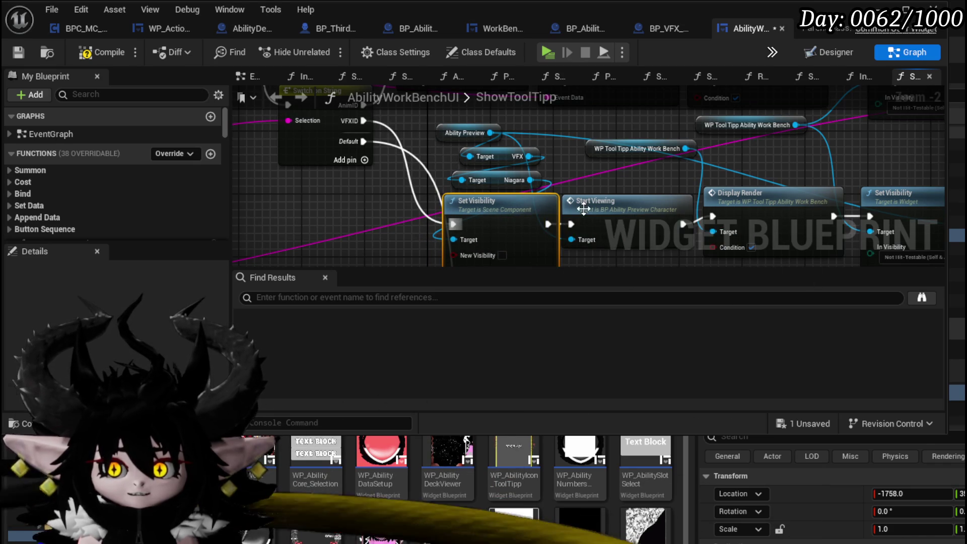
pyautogui.moveTo(596, 170); pyautogui.dragTo(551, 228)
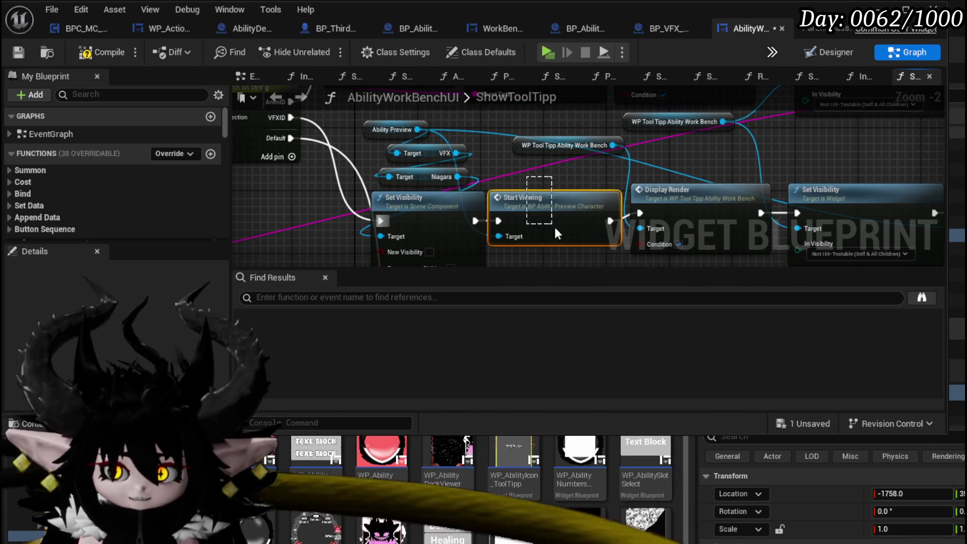
pyautogui.click(12, 55)
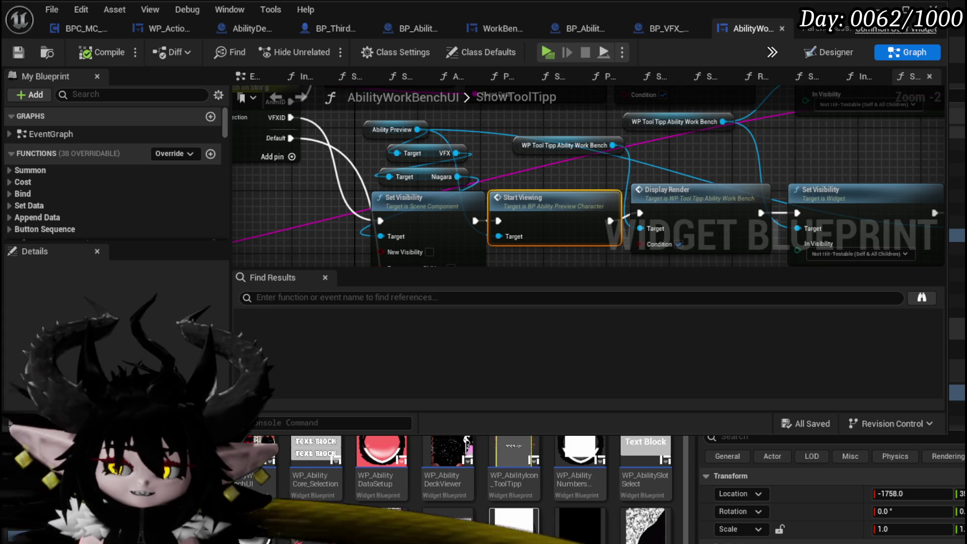
pyautogui.hotkey('alt', 'Tab')
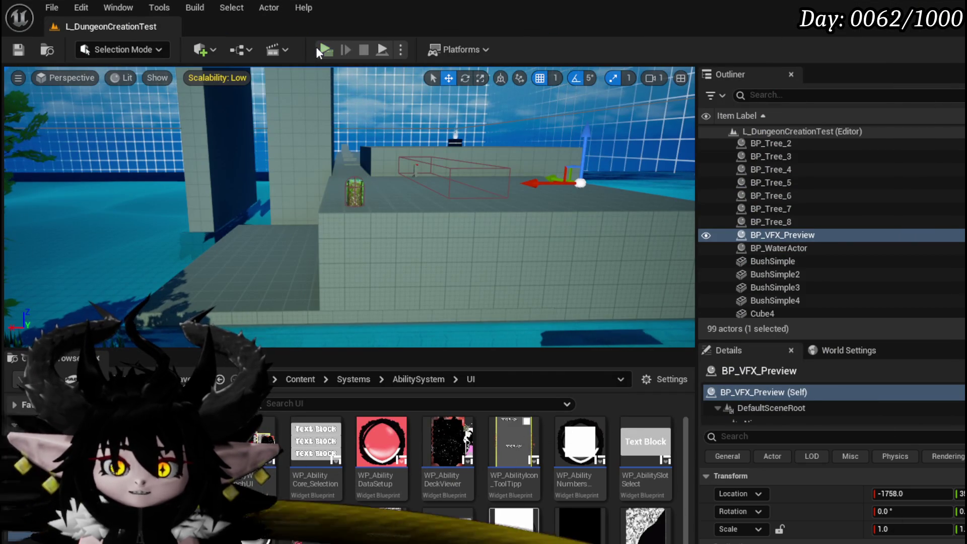
# Start play, open Edit Core, choose a core and show Main Attack's VFX choices
pyautogui.hotkey('alt', 'p')
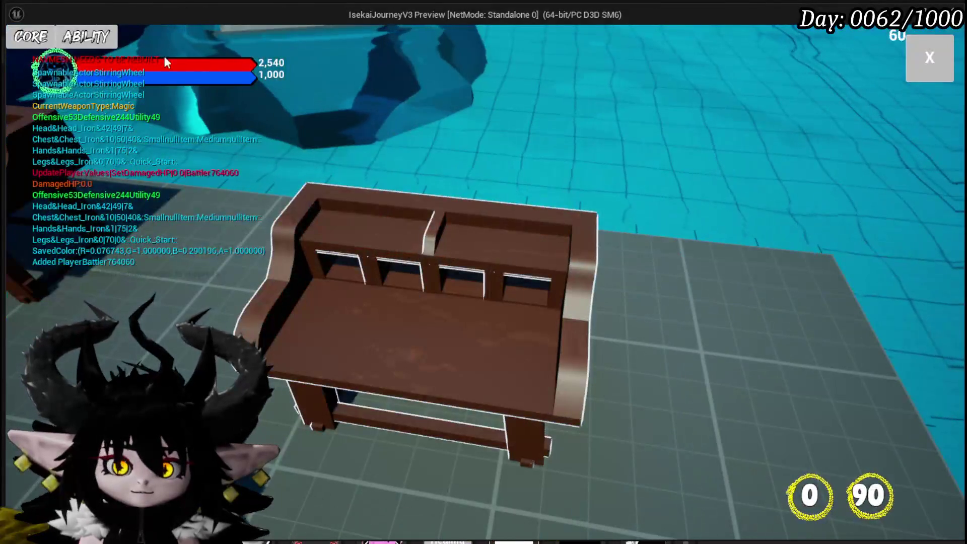
pyautogui.click(85, 36)
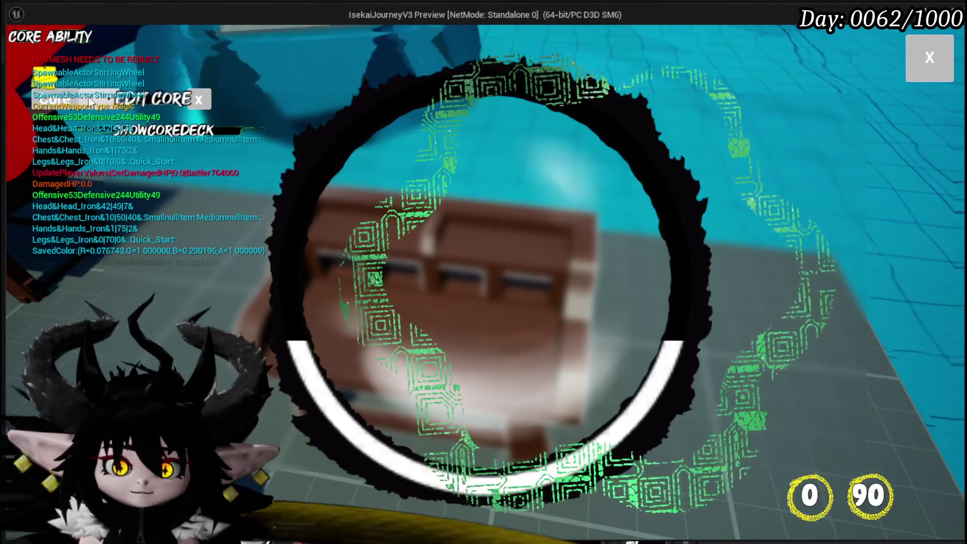
pyautogui.click(84, 101)
pyautogui.click(103, 160)
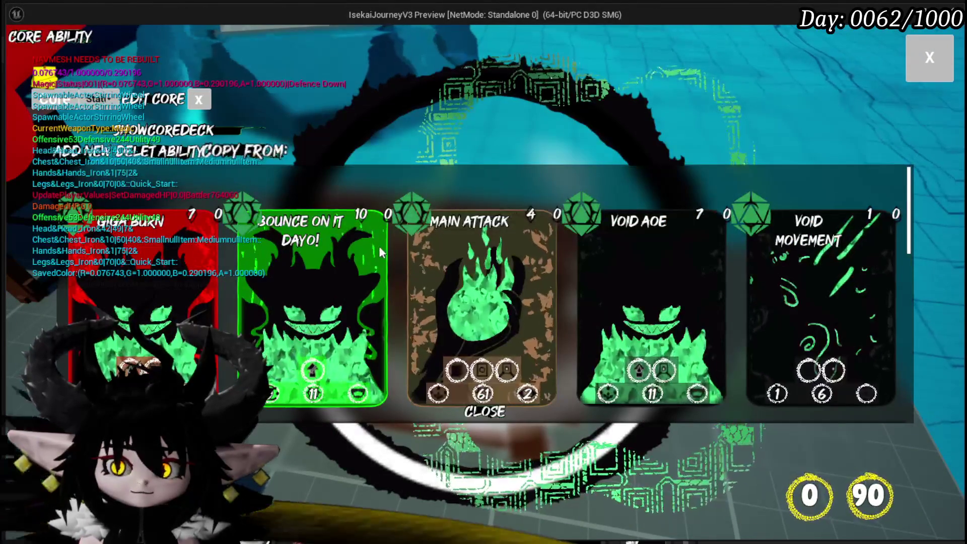
pyautogui.click(433, 256)
pyautogui.click(578, 226)
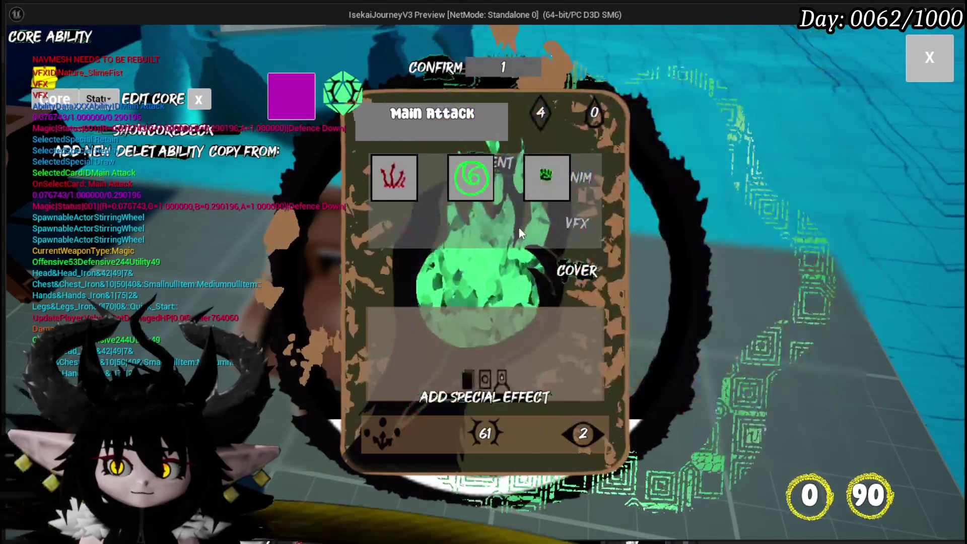
# Preview Nature_SlimeFist and the other VFX options, then stop the game and save all
pyautogui.click(532, 180)
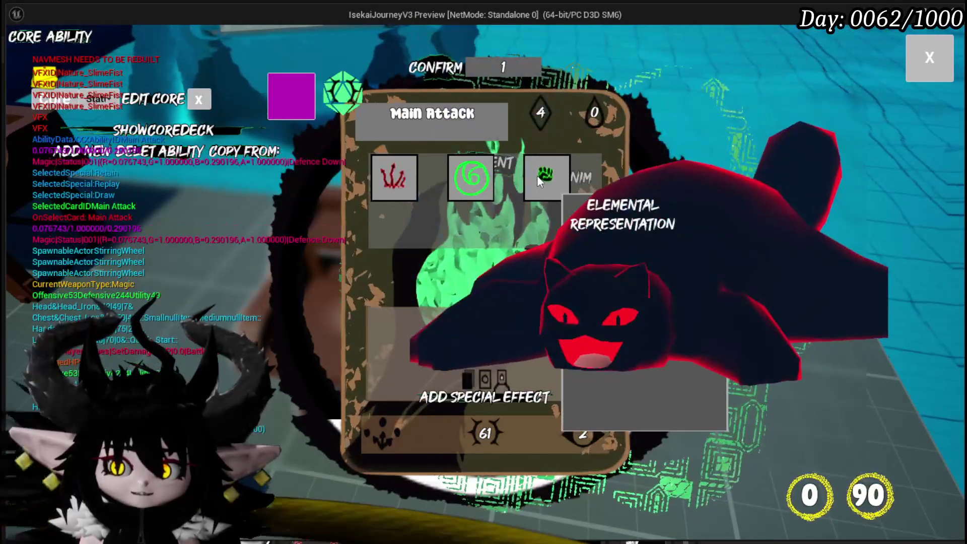
pyautogui.click(538, 177)
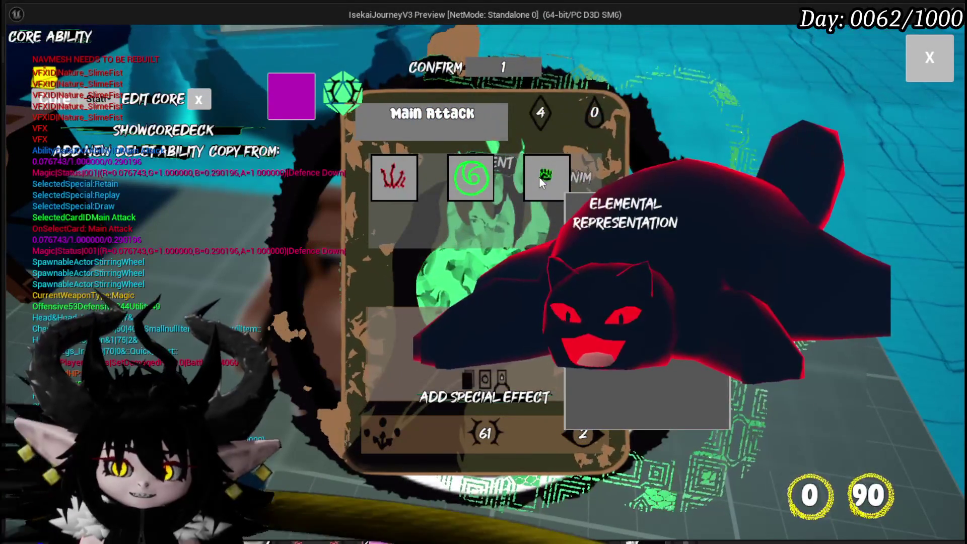
pyautogui.click(539, 178)
pyautogui.click(539, 178)
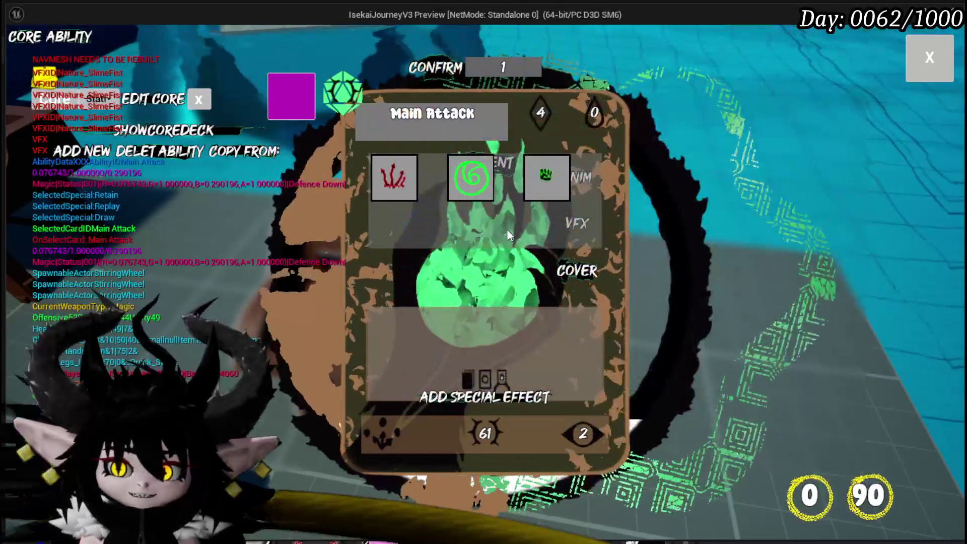
pyautogui.click(528, 188)
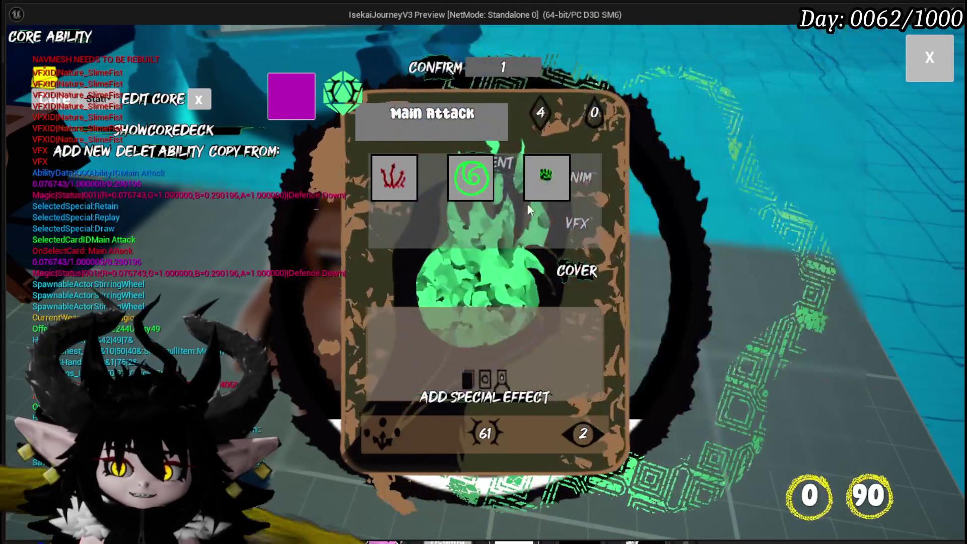
pyautogui.moveTo(536, 191)
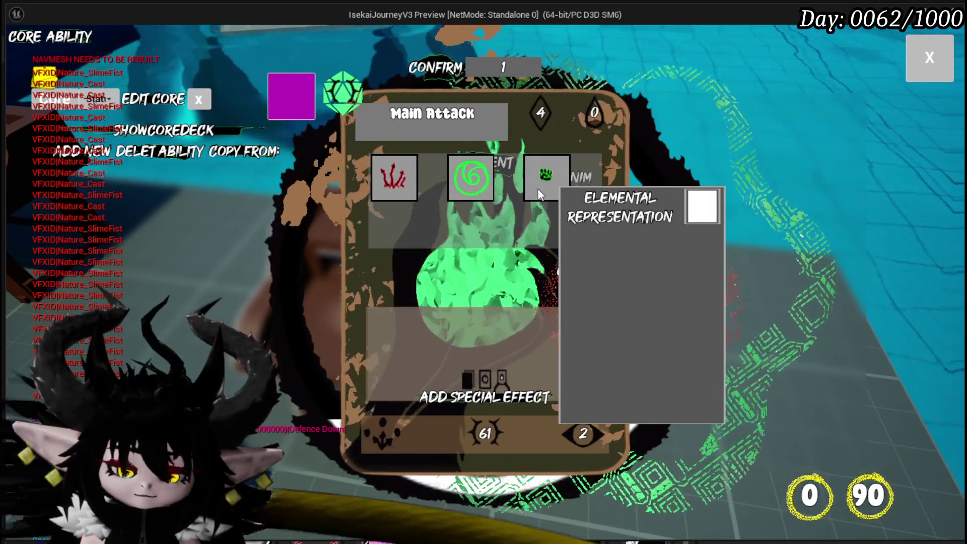
pyautogui.hotkey('alt', 'Tab')
pyautogui.press('Escape')
pyautogui.click(19, 49)
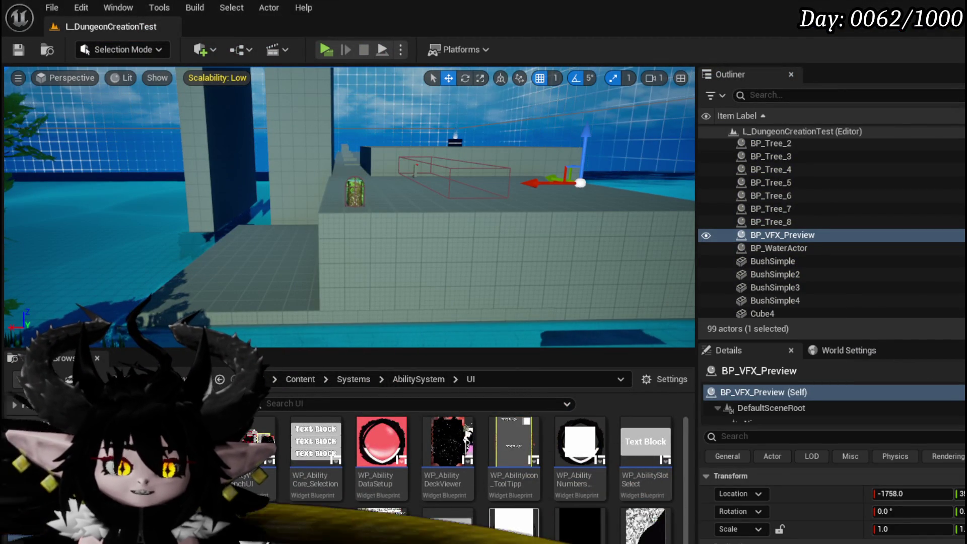
# Nudge the Niagara getter and Set Visibility nodes left, save, then bring up BP_VFX_Preview's PlayVFX graph
pyautogui.hotkey('alt', 'Tab')
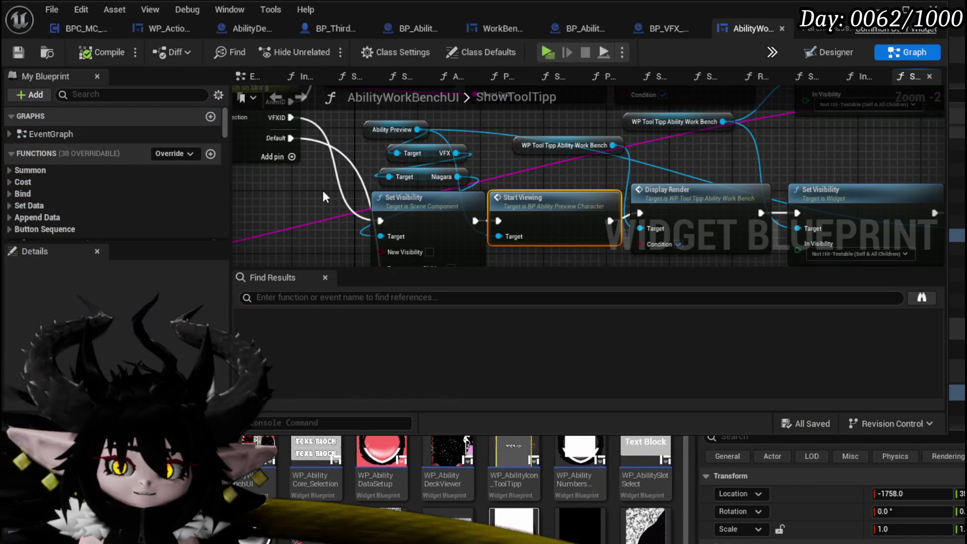
pyautogui.moveTo(420, 209); pyautogui.dragTo(408, 207)
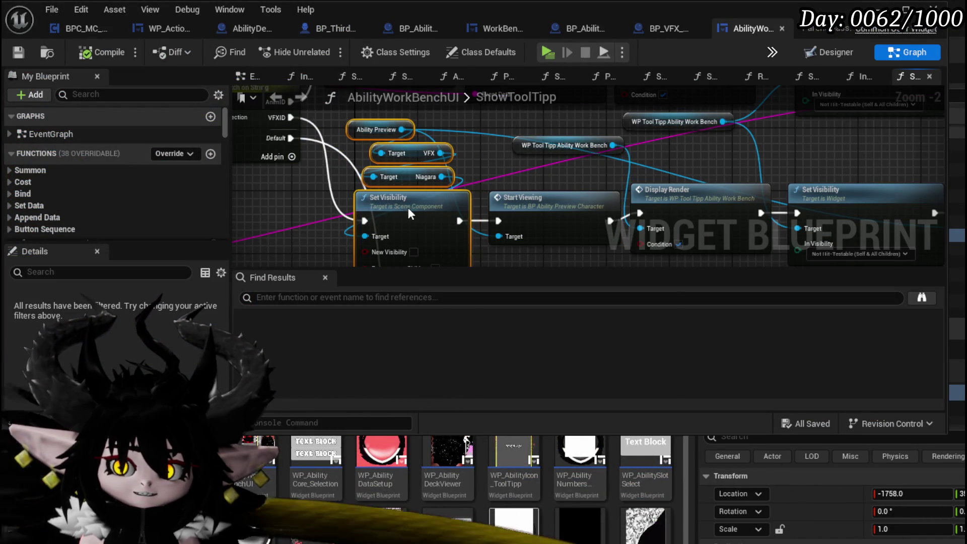
pyautogui.moveTo(532, 169); pyautogui.dragTo(374, 149)
pyautogui.scroll(-1, 374, 148)
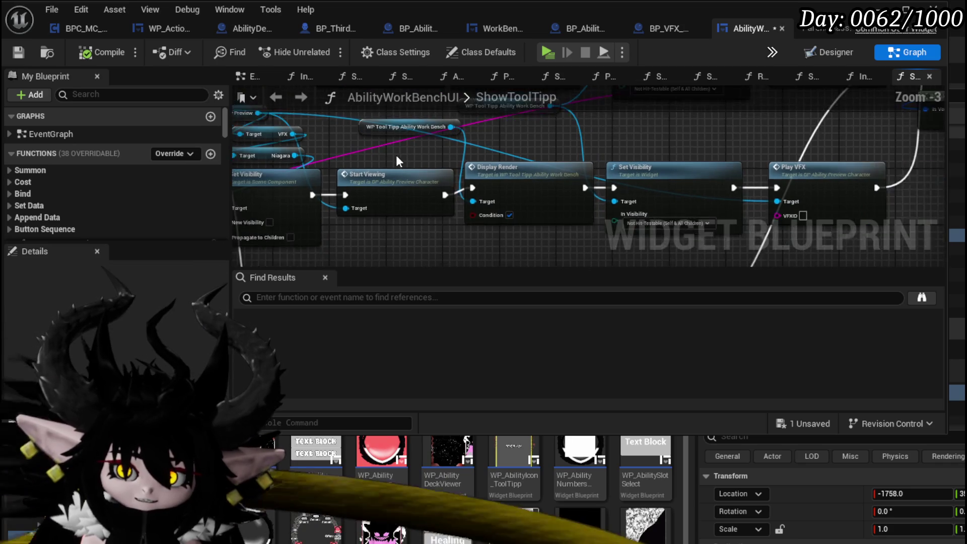
pyautogui.click(19, 53)
pyautogui.moveTo(362, 143)
pyautogui.mouseDown()
pyautogui.moveTo(428, 141)
pyautogui.moveTo(349, 156)
pyautogui.mouseUp()
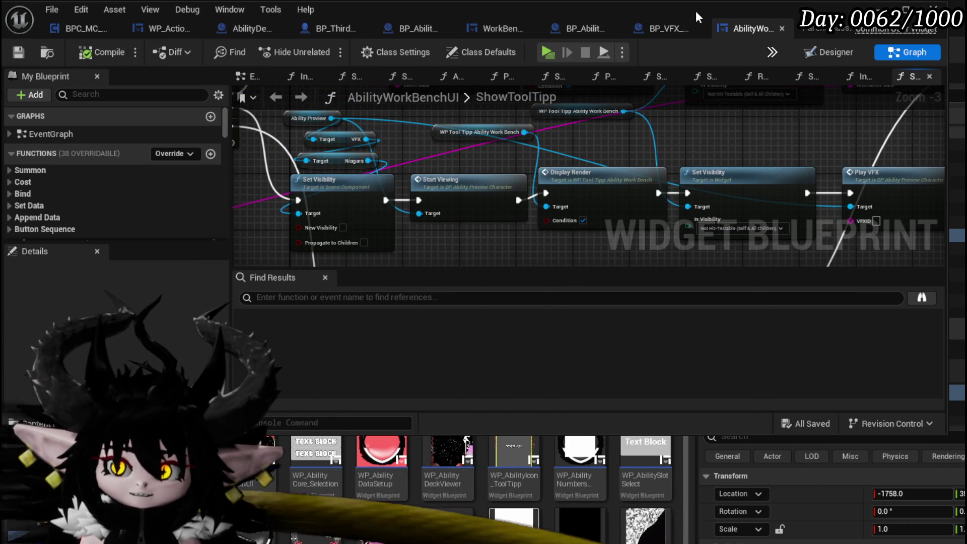
pyautogui.click(657, 30)
pyautogui.moveTo(403, 158)
pyautogui.mouseDown()
pyautogui.moveTo(294, 139)
pyautogui.moveTo(326, 156)
pyautogui.moveTo(318, 141)
pyautogui.mouseUp()
# Add Spawn System at Location after PlayVFX and connect Niagara to Set Niagara Variable's Target
pyautogui.rightClick(319, 141)
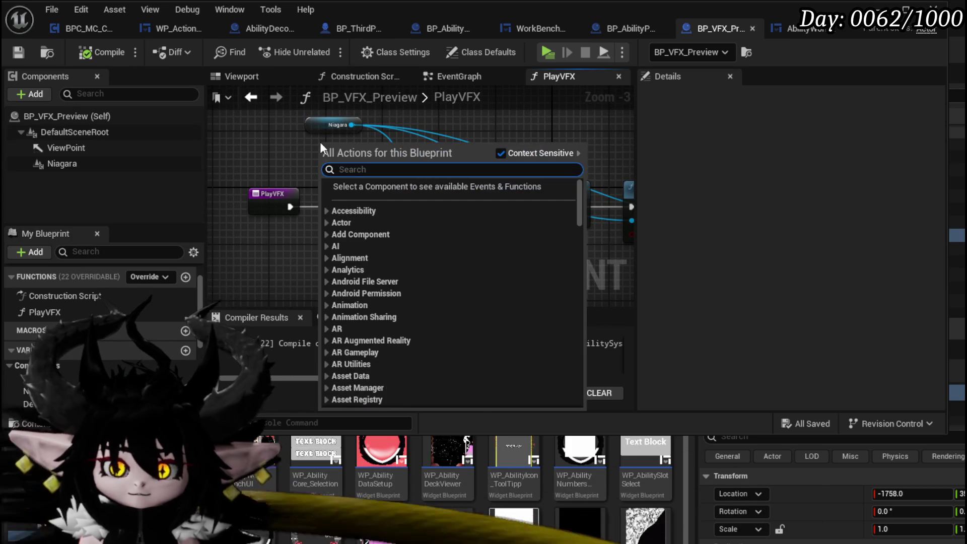
pyautogui.write('Spawn system')
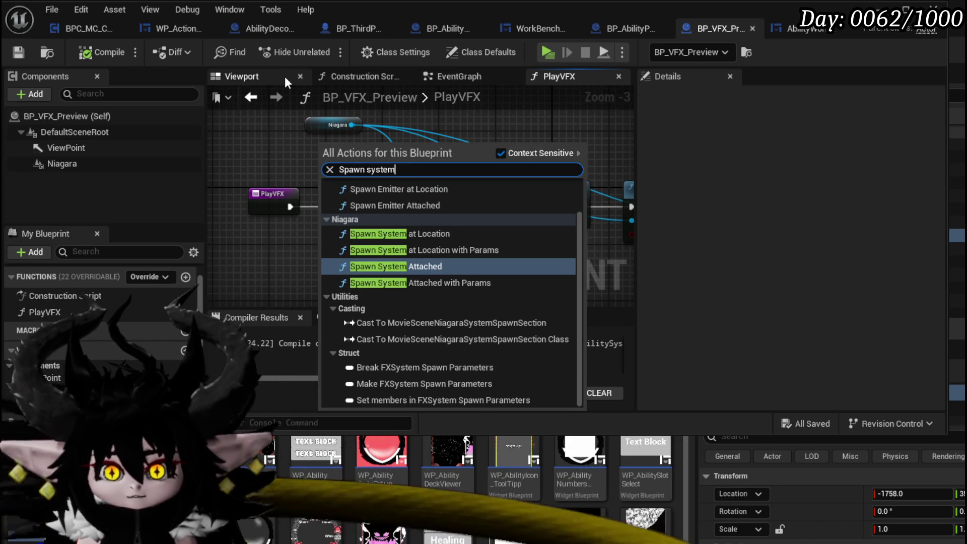
pyautogui.click(400, 232)
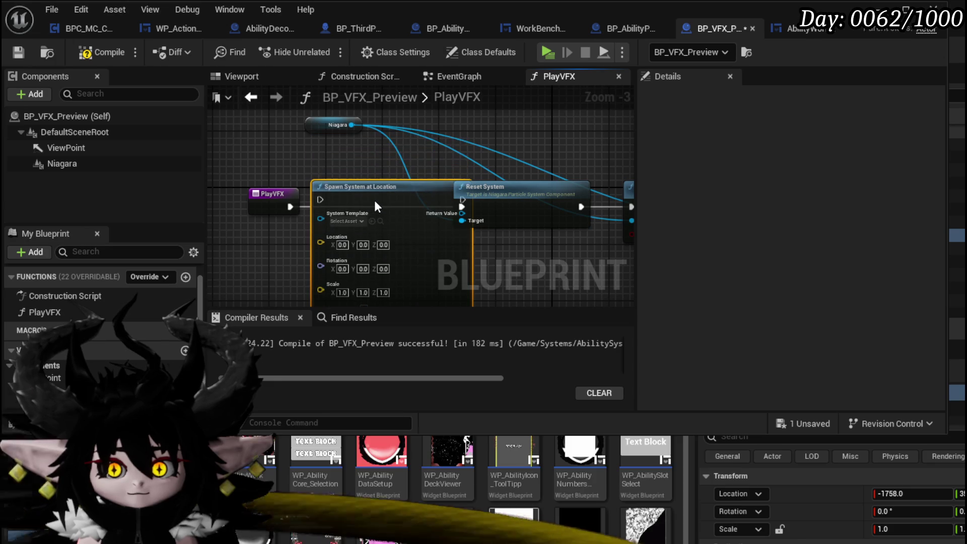
pyautogui.moveTo(347, 174)
pyautogui.mouseDown()
pyautogui.moveTo(366, 150)
pyautogui.moveTo(438, 174)
pyautogui.moveTo(297, 187)
pyautogui.mouseUp()
pyautogui.click(387, 156)
pyautogui.click(312, 194)
pyautogui.doubleClick(286, 183)
pyautogui.moveTo(496, 195)
pyautogui.mouseDown()
pyautogui.moveTo(627, 206)
pyautogui.moveTo(438, 204)
pyautogui.moveTo(533, 197)
pyautogui.mouseUp()
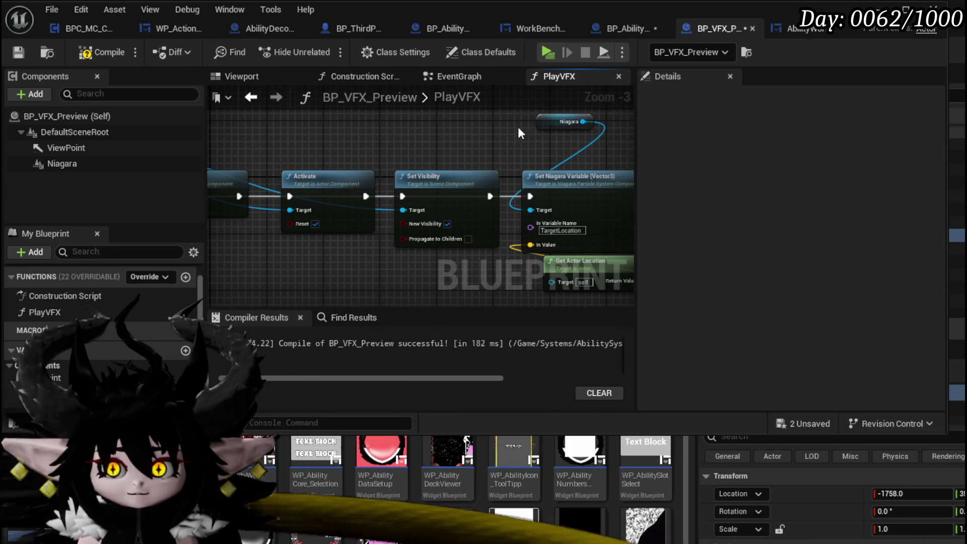
pyautogui.moveTo(324, 212)
pyautogui.mouseDown()
pyautogui.moveTo(306, 218)
pyautogui.moveTo(472, 231)
pyautogui.moveTo(494, 212)
pyautogui.mouseUp()
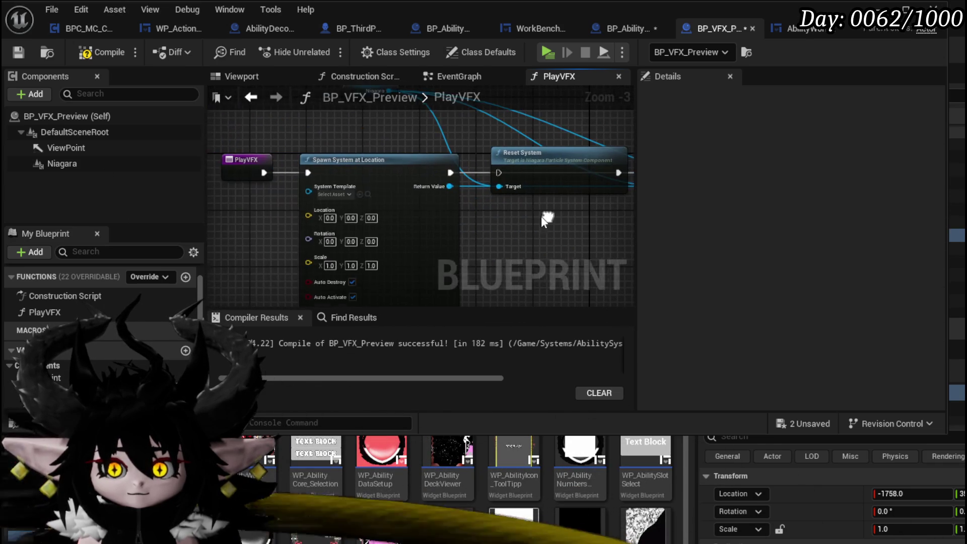
pyautogui.click(334, 194)
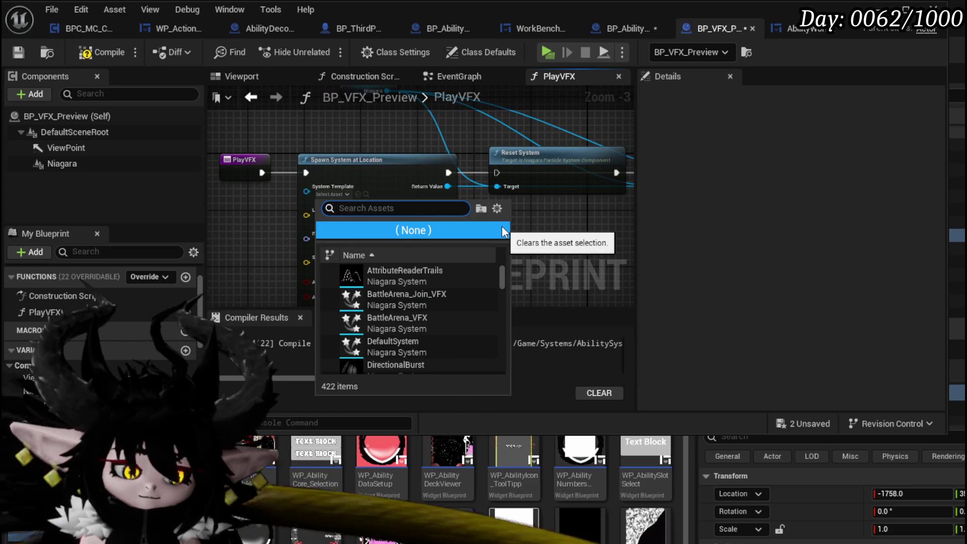
# Set the spawn node's System Template to NS_HereComesTheBoom
pyautogui.write('Boom')
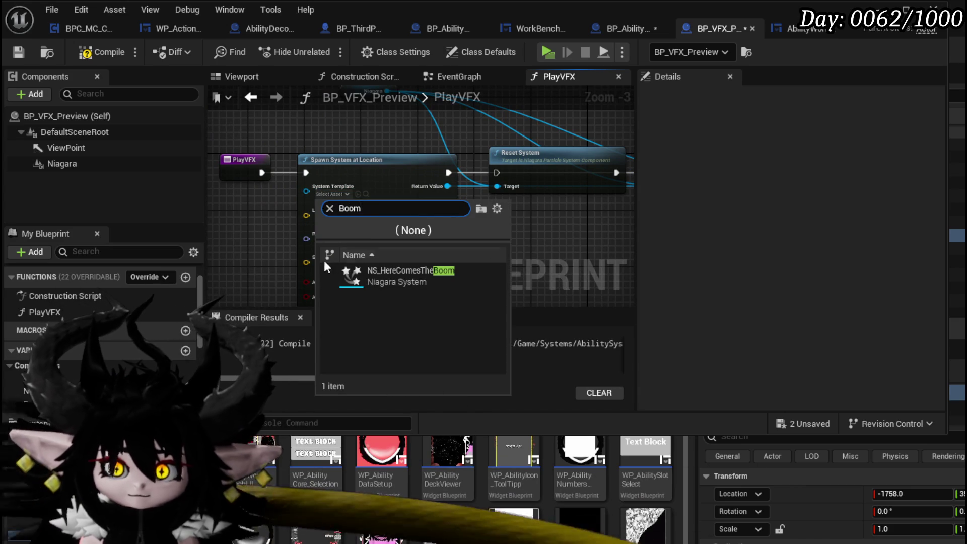
pyautogui.click(392, 276)
pyautogui.moveTo(357, 217)
pyautogui.mouseDown()
pyautogui.moveTo(455, 195)
pyautogui.moveTo(407, 246)
pyautogui.moveTo(486, 192)
pyautogui.mouseUp()
# Feed Get Actor Location and Get Actor Rotation into the spawn's Location and Rotation, then compile
pyautogui.rightClick(282, 198)
pyautogui.write('get acto')
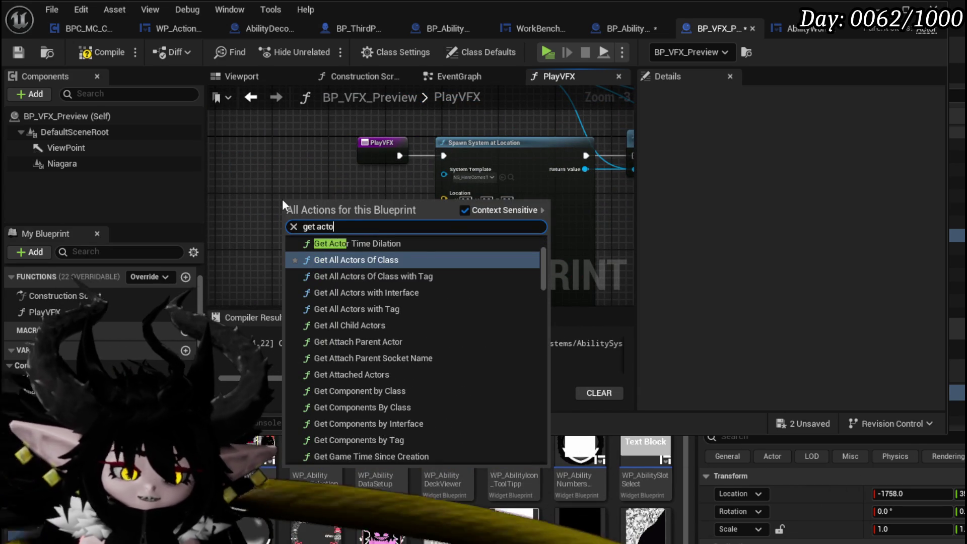
pyautogui.write('r location')
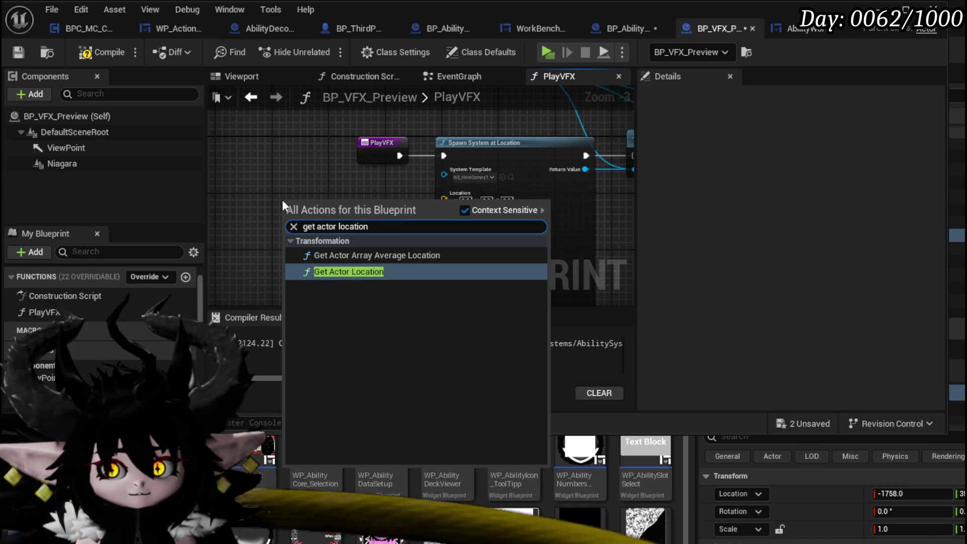
pyautogui.press('Return')
pyautogui.moveTo(377, 218); pyautogui.dragTo(401, 213)
pyautogui.rightClick(306, 228)
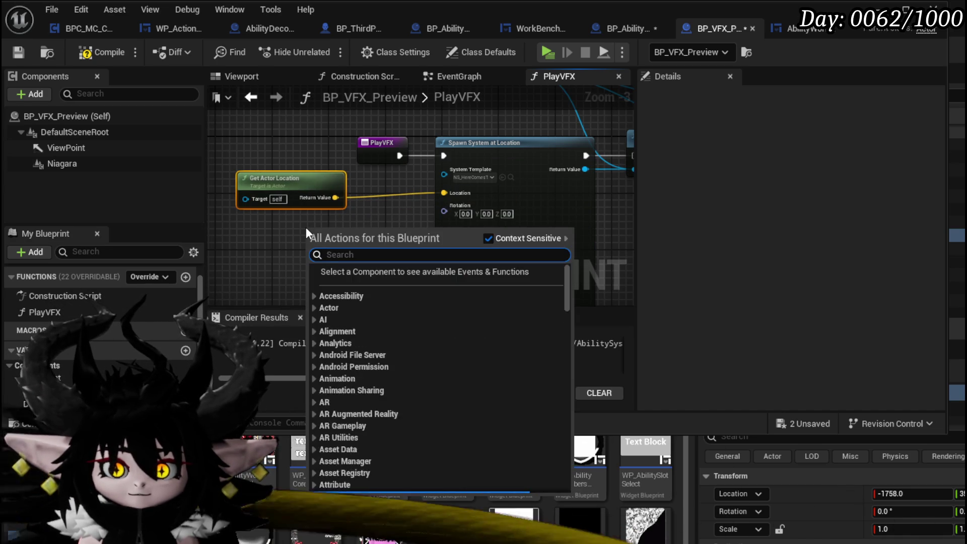
pyautogui.write('get actor rotation')
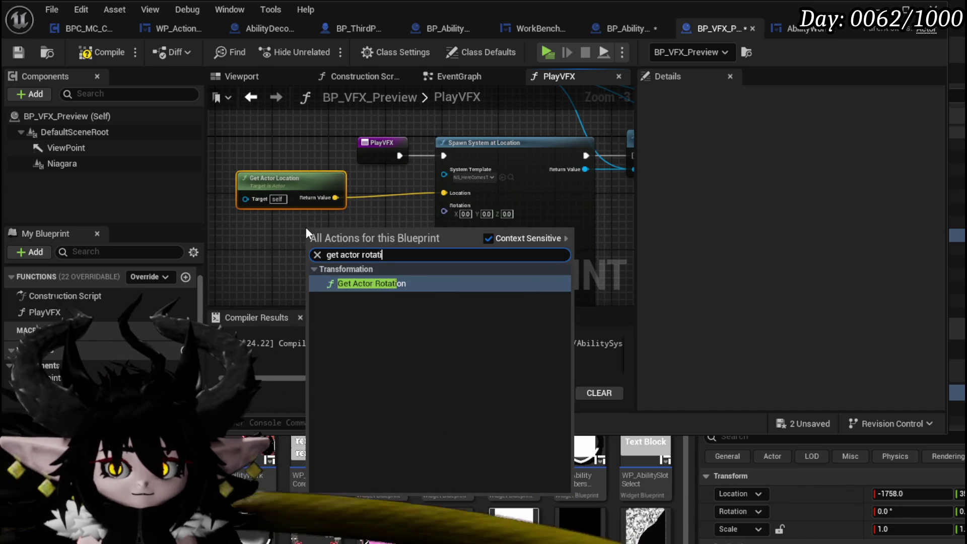
pyautogui.press('Return')
pyautogui.moveTo(398, 248); pyautogui.dragTo(439, 214)
pyautogui.moveTo(364, 228); pyautogui.dragTo(300, 221)
pyautogui.click(88, 53)
# Save all unsaved changes, confirming the modified blueprint
pyautogui.click(839, 470)
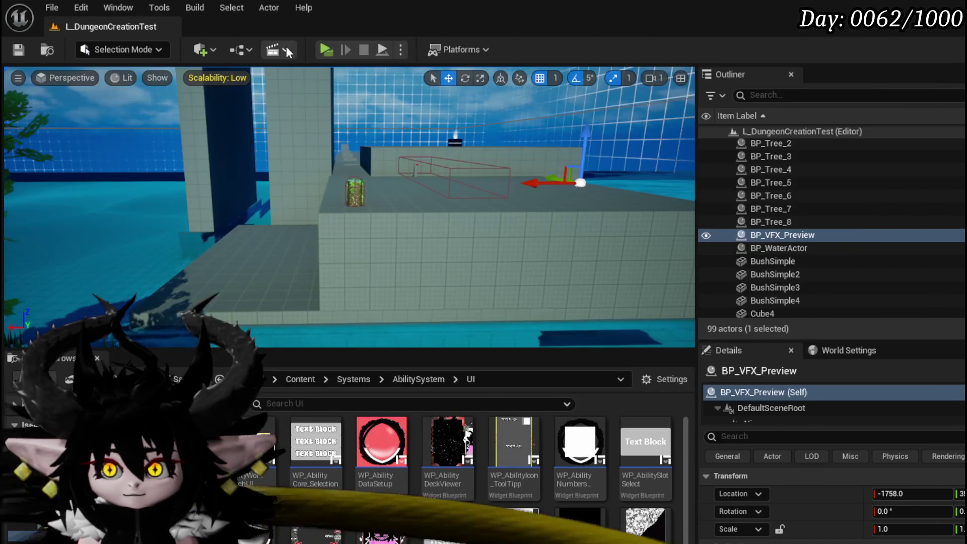
pyautogui.hotkey('ctrl', 'shift', 's')
pyautogui.click(755, 495)
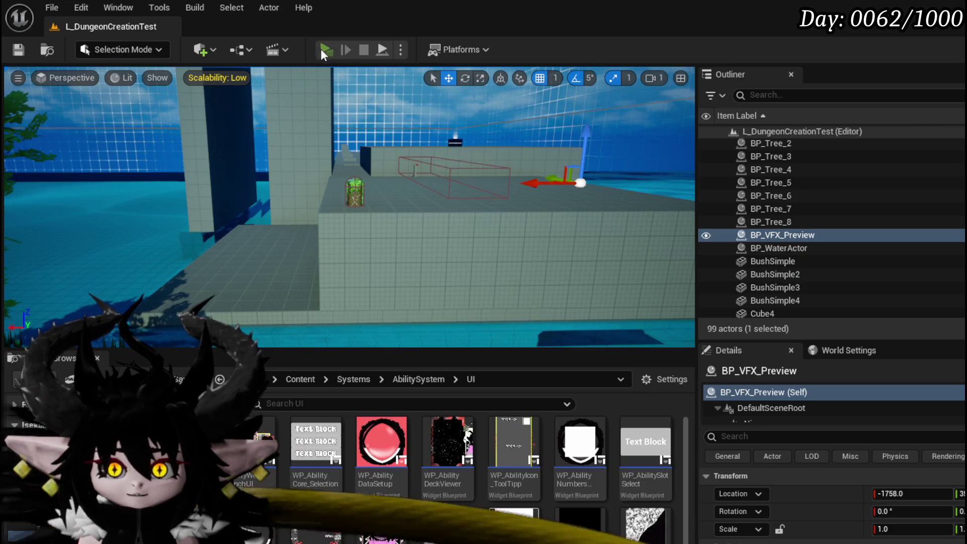
# In play, walk to the bench and open the Status deck's Main Attack card
pyautogui.click(323, 50)
pyautogui.press('w')
pyautogui.press('e')
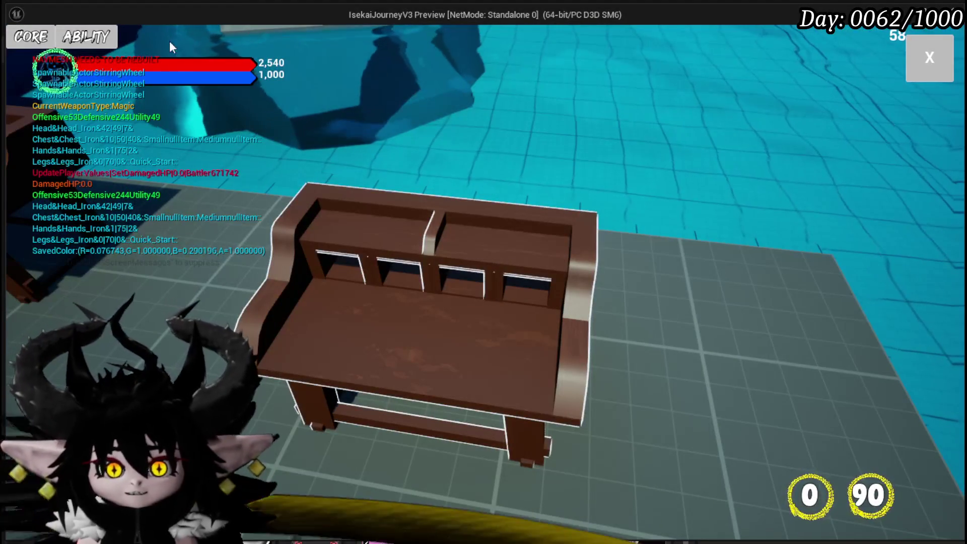
pyautogui.click(107, 36)
pyautogui.click(101, 96)
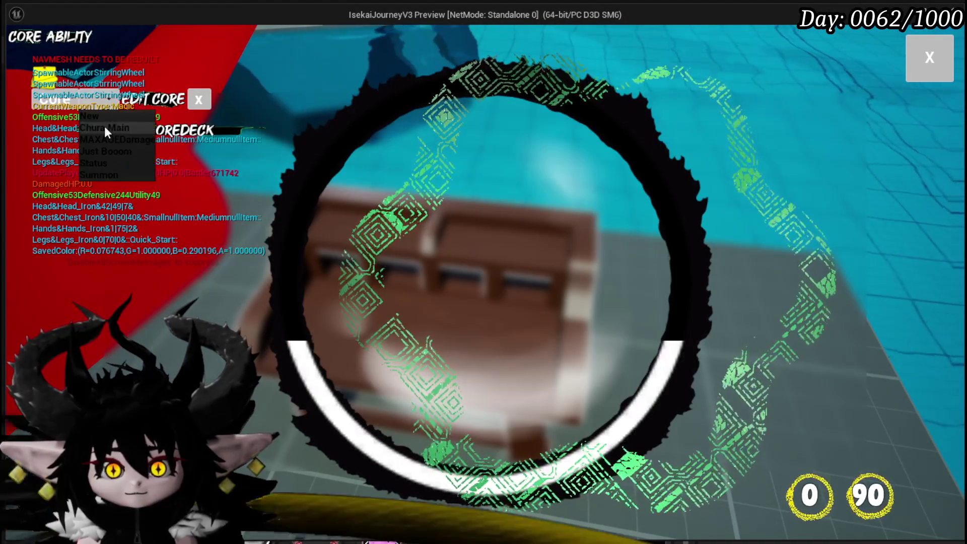
pyautogui.click(103, 163)
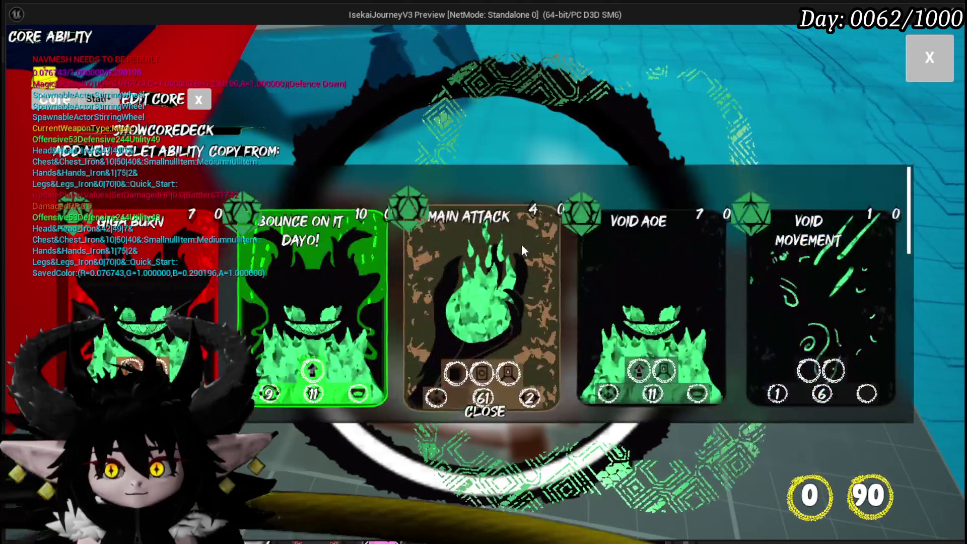
pyautogui.click(522, 241)
# Preview the nature element VFX, close the card editor, stop play and save the level
pyautogui.click(483, 162)
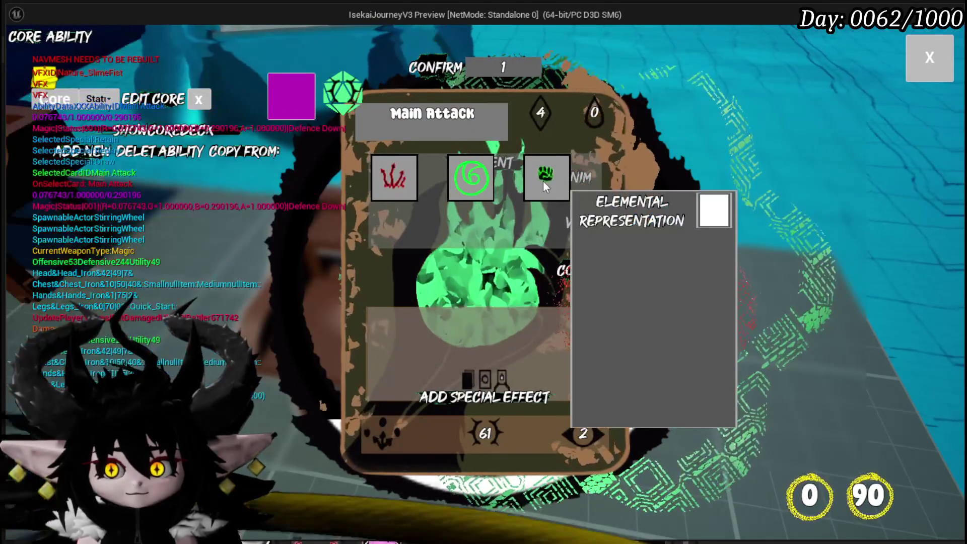
pyautogui.click(489, 181)
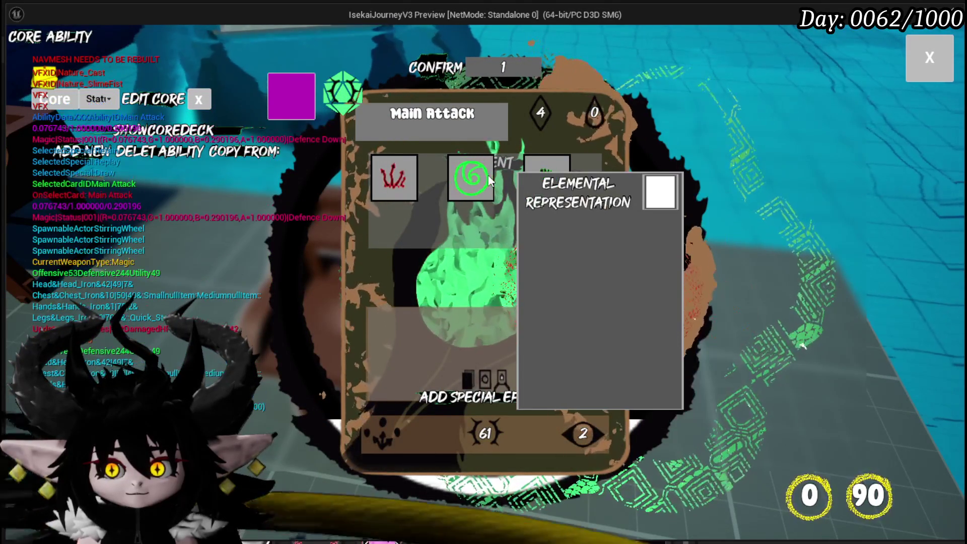
pyautogui.click(929, 57)
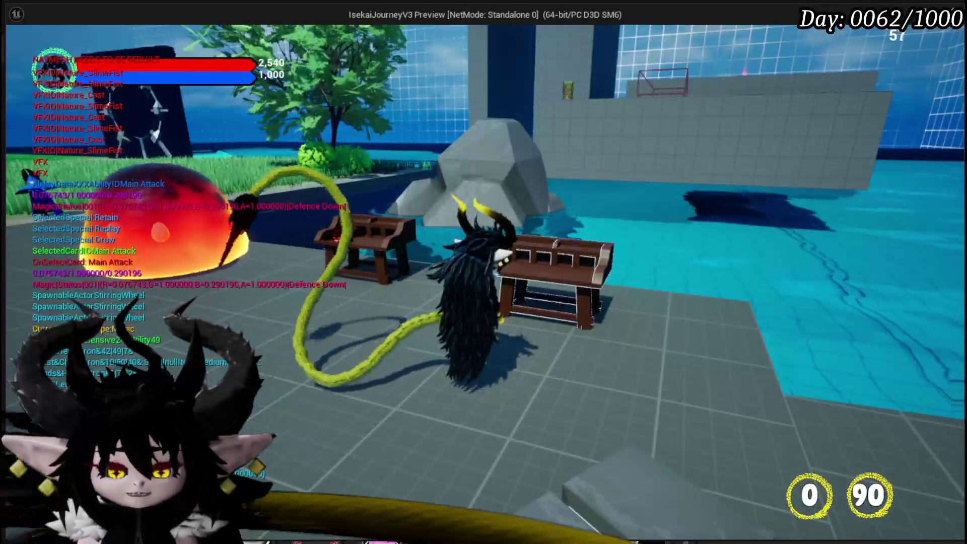
pyautogui.press('Escape')
pyautogui.click(27, 51)
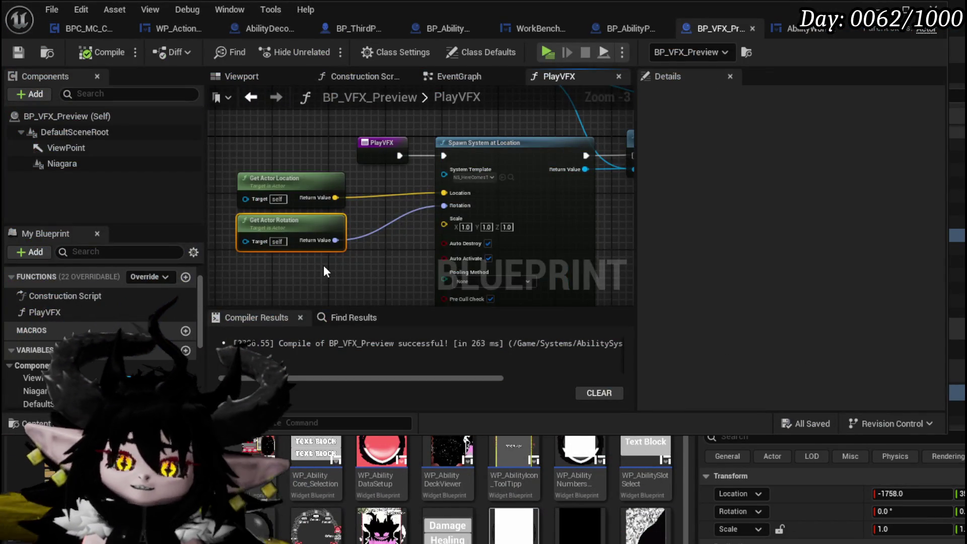
# Delete the Spawn System at Location and both Get Actor nodes
pyautogui.moveTo(324, 267)
pyautogui.mouseDown()
pyautogui.moveTo(275, 281)
pyautogui.moveTo(443, 211)
pyautogui.mouseUp()
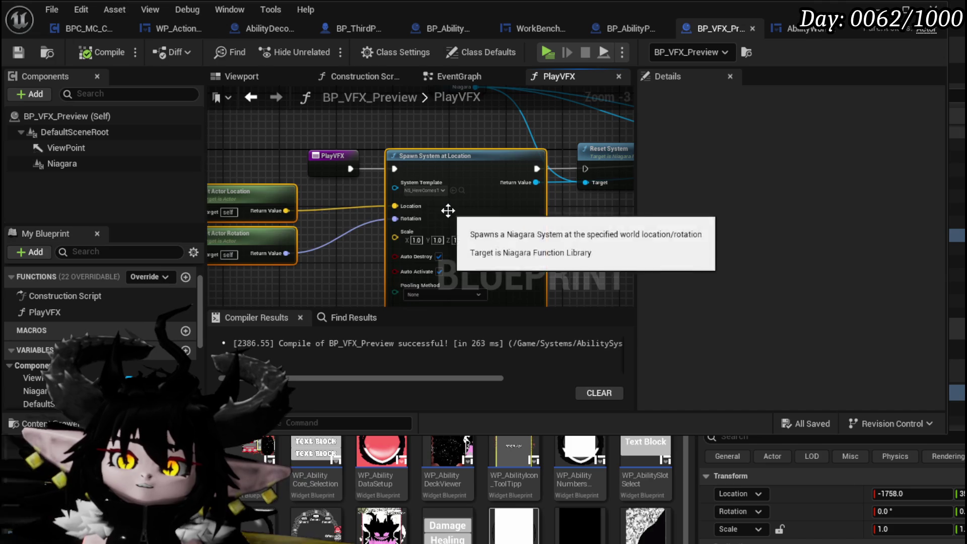
pyautogui.press('Delete')
pyautogui.moveTo(342, 155); pyautogui.dragTo(272, 189)
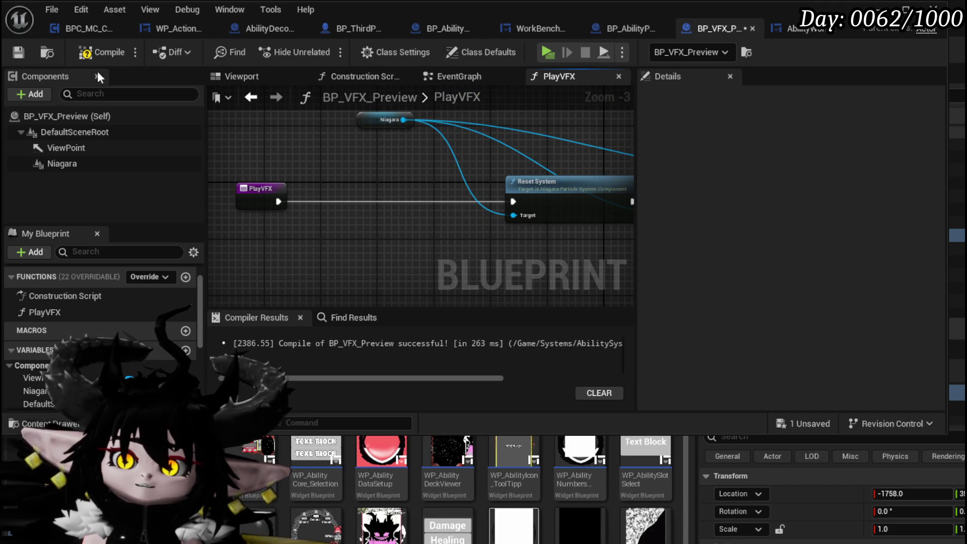
pyautogui.moveTo(409, 150)
pyautogui.mouseDown()
pyautogui.moveTo(152, 151)
pyautogui.moveTo(382, 143)
pyautogui.mouseUp()
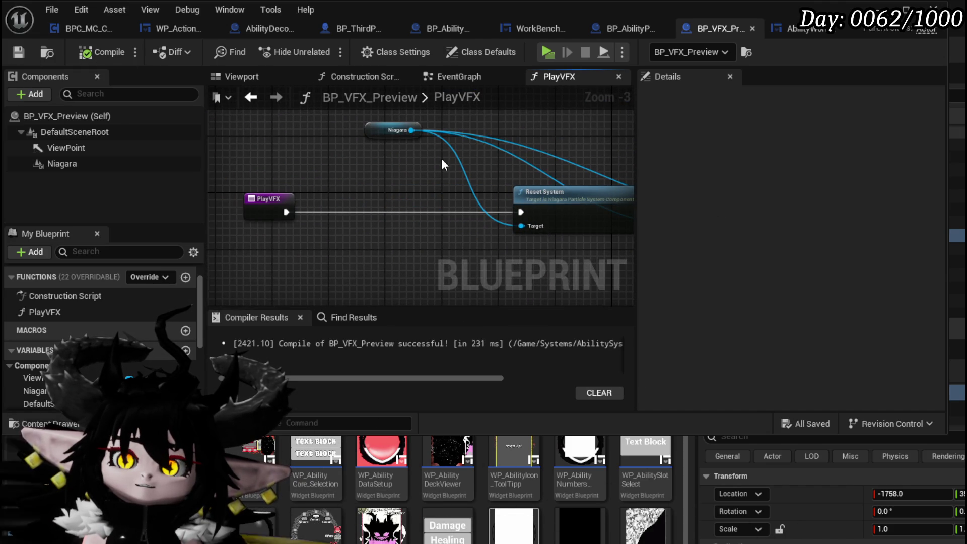
pyautogui.moveTo(442, 158); pyautogui.dragTo(381, 155)
# Add an Is Active check on the Niagara component
pyautogui.moveTo(345, 127); pyautogui.dragTo(333, 152)
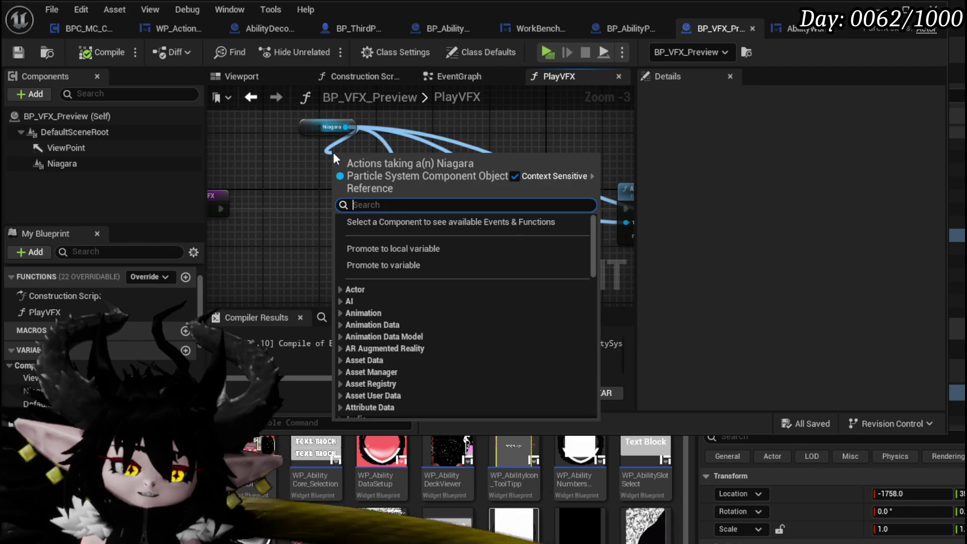
pyautogui.write('is pla')
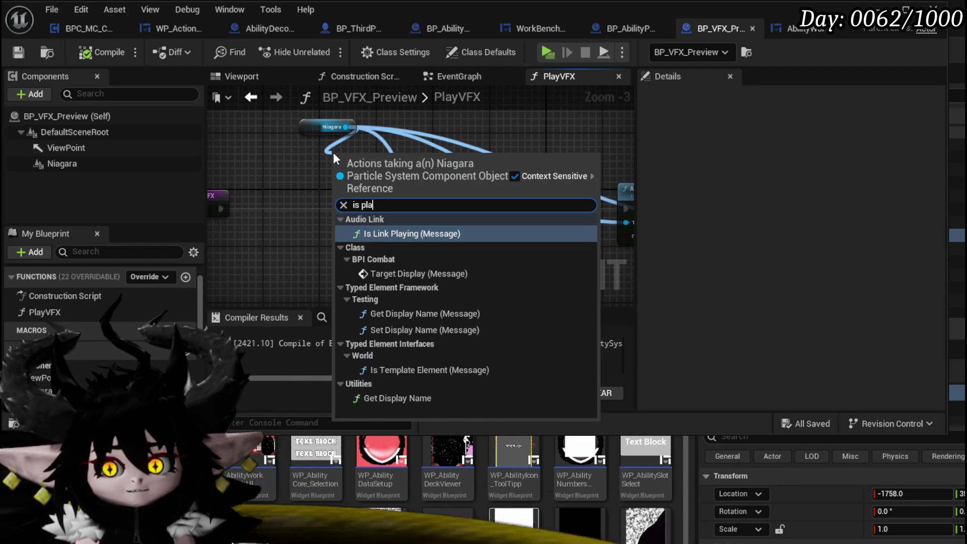
pyautogui.press('BackSpace')
pyautogui.press('BackSpace')
pyautogui.press('BackSpace')
pyautogui.write('act')
pyautogui.press('Return')
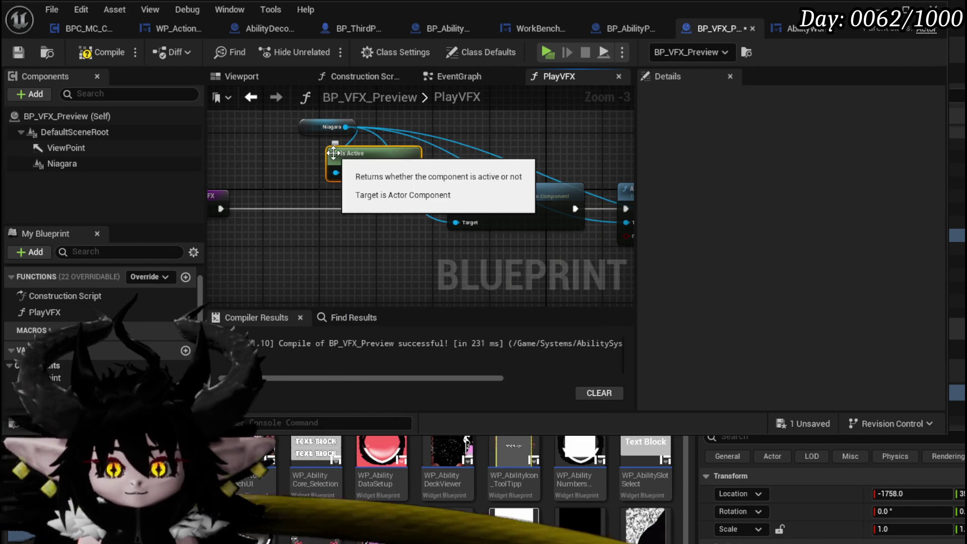
# Add a Branch after PlayVFX on Is Active, its False output running Reset System
pyautogui.moveTo(341, 165)
pyautogui.mouseDown()
pyautogui.moveTo(300, 205)
pyautogui.moveTo(320, 206)
pyautogui.mouseUp()
pyautogui.moveTo(230, 207); pyautogui.dragTo(280, 210)
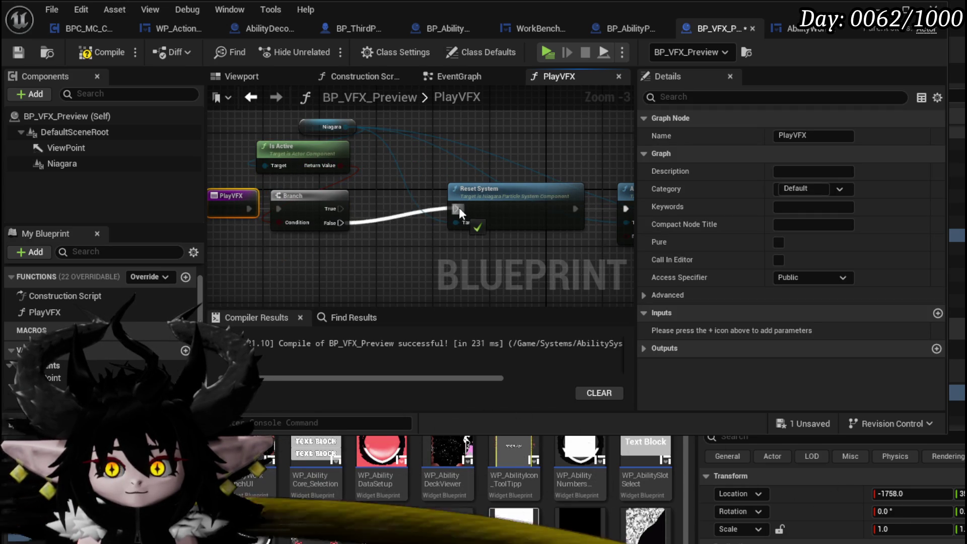
pyautogui.moveTo(458, 207); pyautogui.dragTo(458, 207)
pyautogui.moveTo(326, 145)
pyautogui.mouseDown()
pyautogui.moveTo(335, 220)
pyautogui.moveTo(346, 212)
pyautogui.mouseUp()
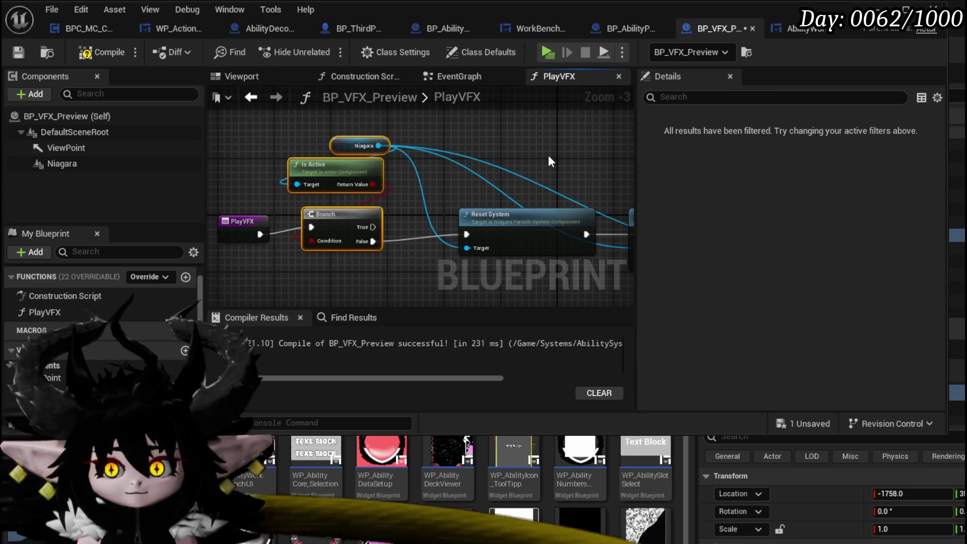
pyautogui.click(501, 174)
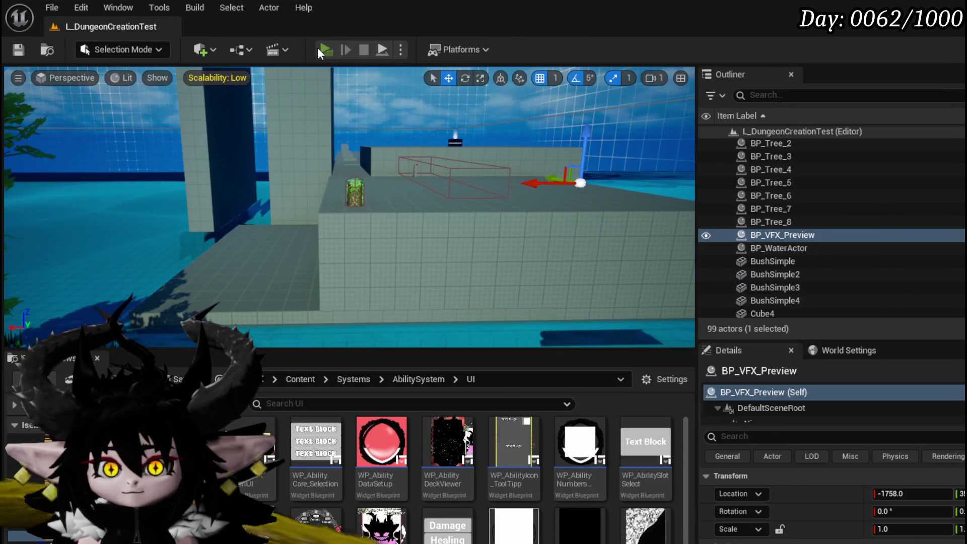
# In the game preview, load the Chura Main deck at the bench and open Secrifice Summon's VFX options
pyautogui.click(322, 48)
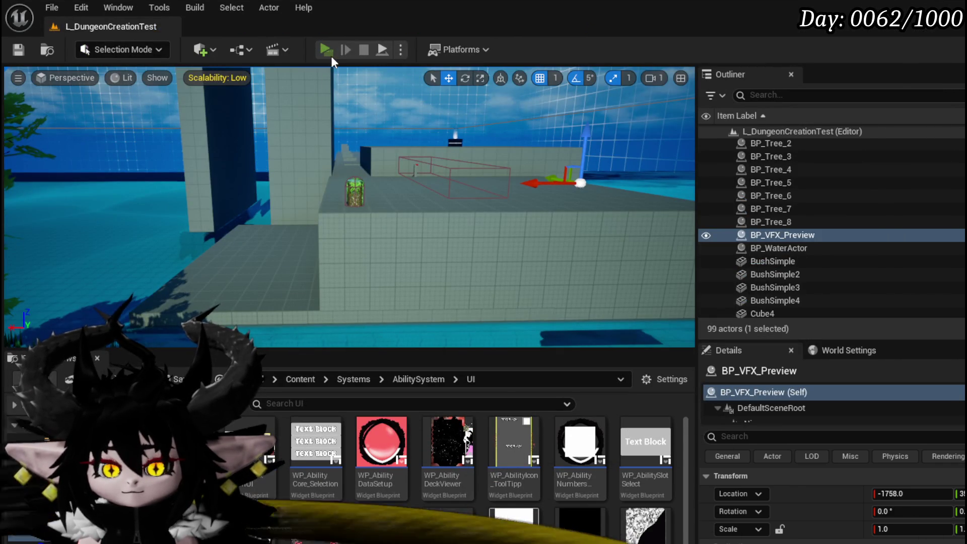
pyautogui.press('w')
pyautogui.press('e')
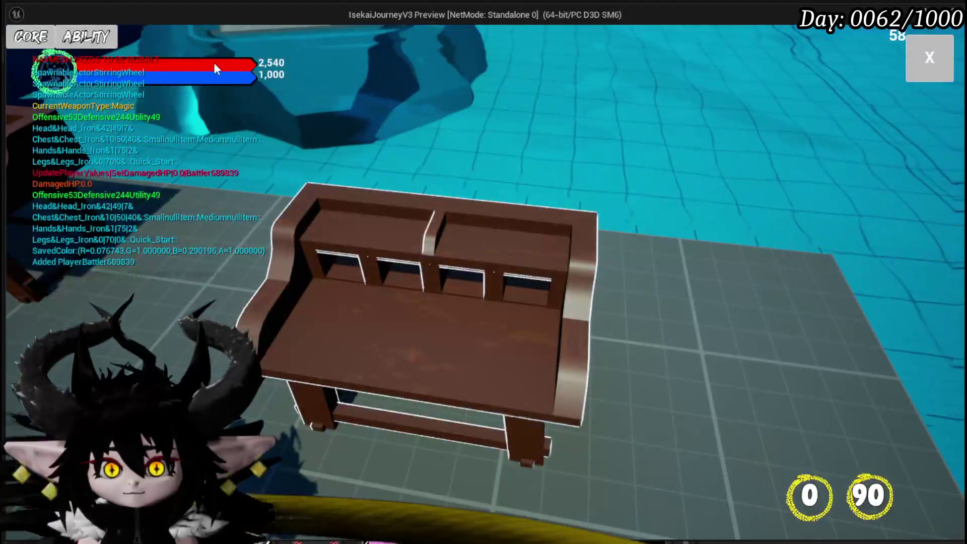
pyautogui.click(102, 39)
pyautogui.click(121, 99)
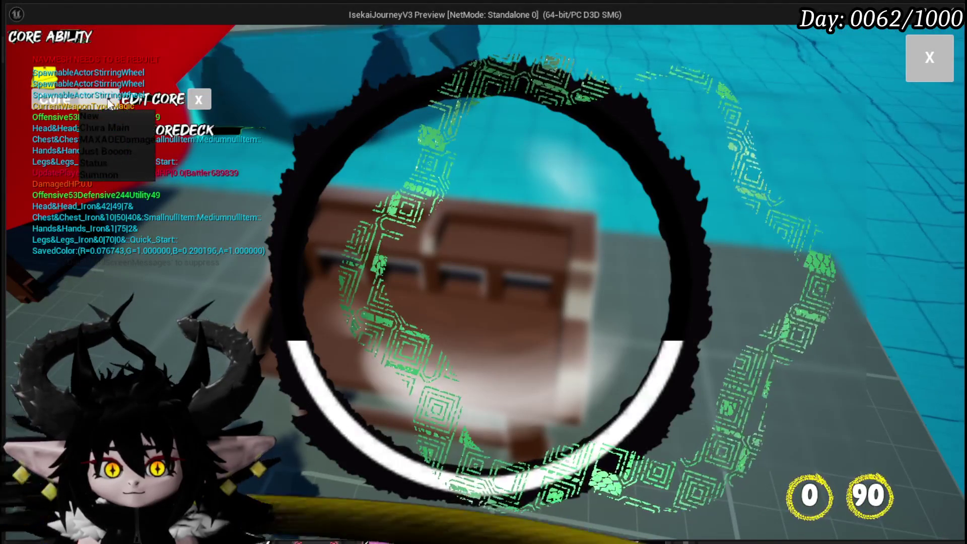
pyautogui.click(113, 127)
pyautogui.click(642, 252)
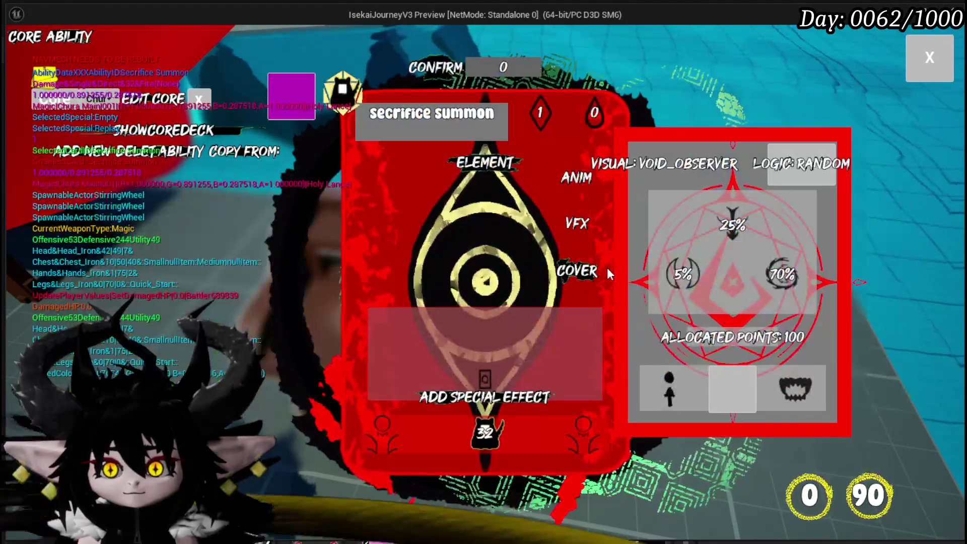
pyautogui.click(567, 237)
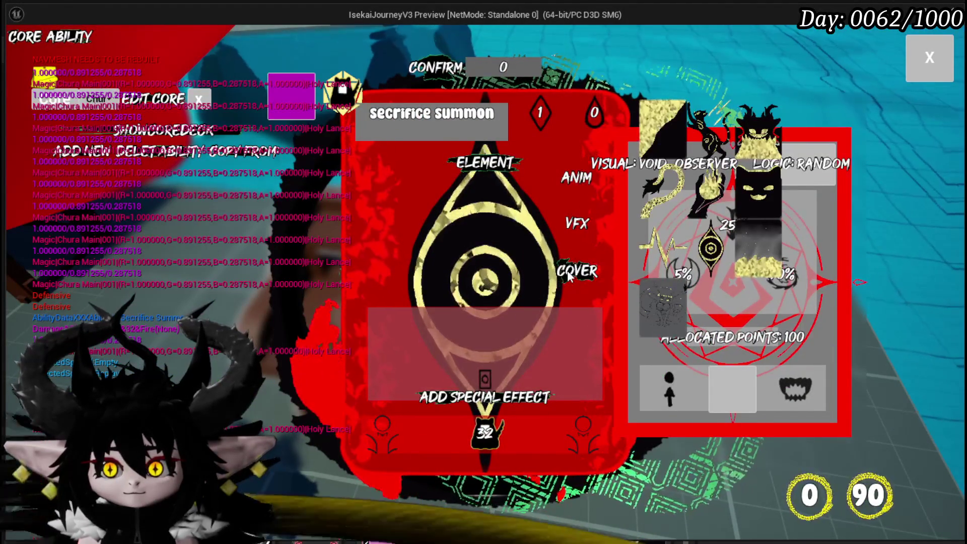
# Preview the fire element VFX variants on the ability card
pyautogui.click(552, 179)
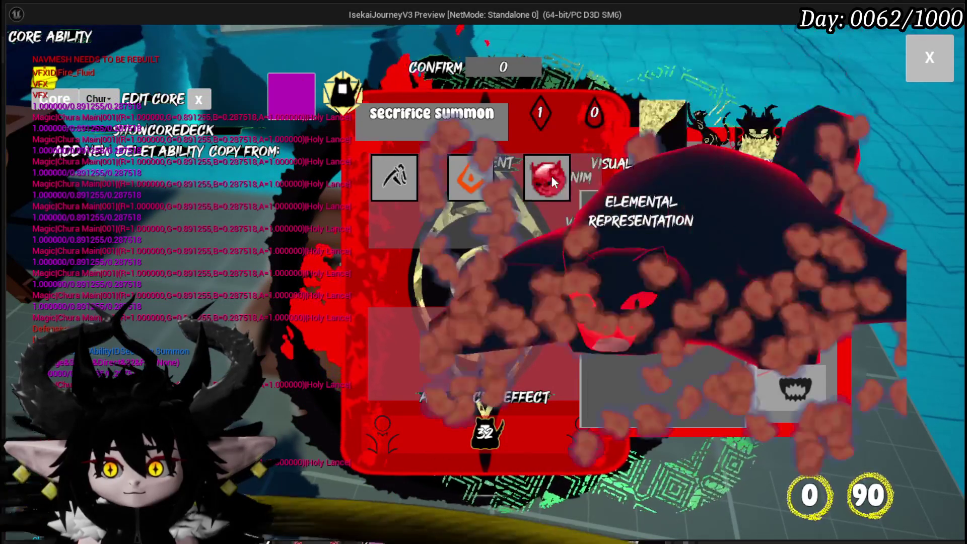
pyautogui.click(478, 175)
pyautogui.click(536, 174)
pyautogui.click(456, 171)
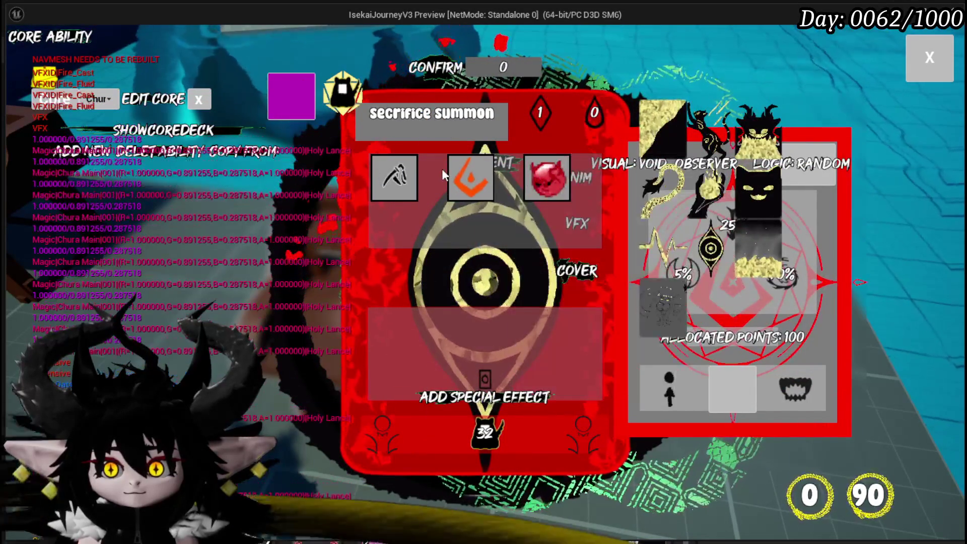
pyautogui.click(458, 171)
pyautogui.click(529, 179)
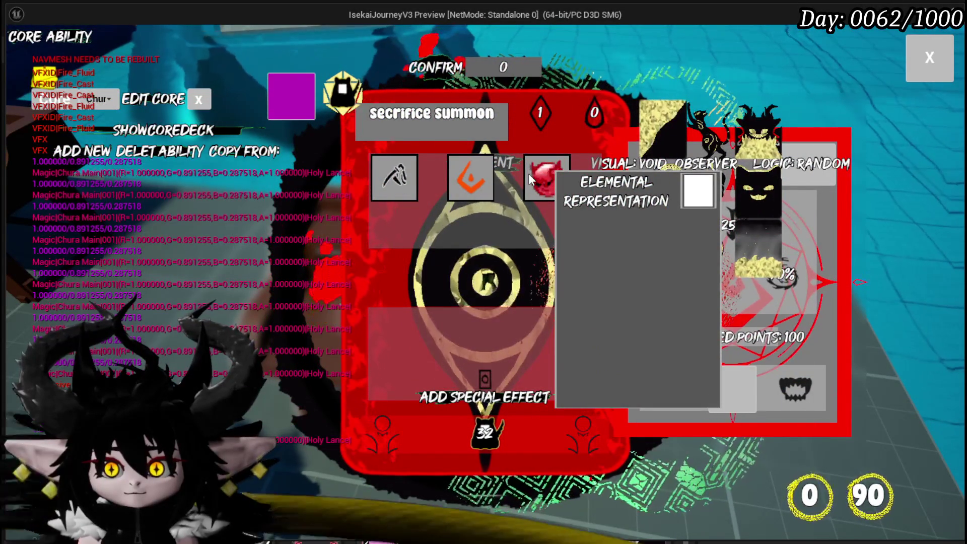
pyautogui.click(530, 180)
# Replay the fire effects and spawn the red devil element's VFX, then stop play and save
pyautogui.click(538, 186)
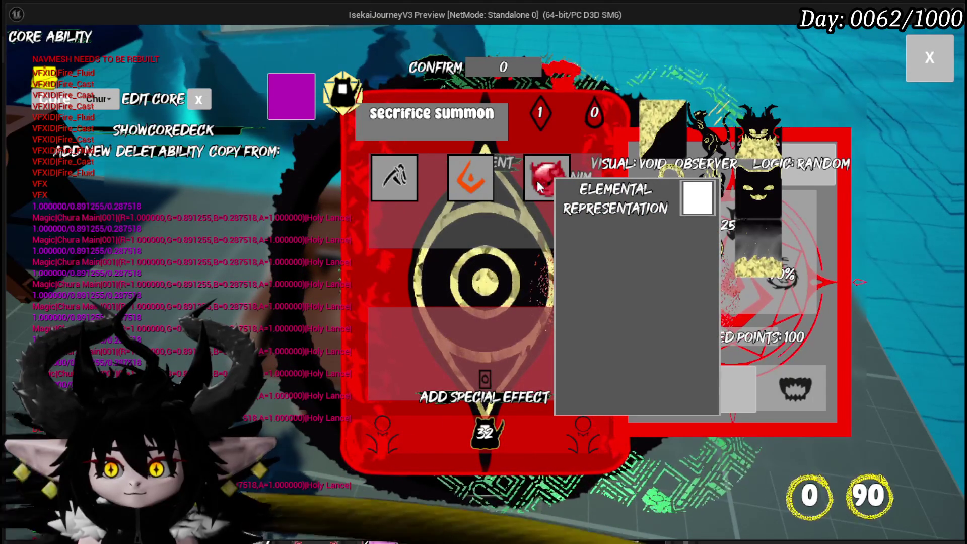
pyautogui.click(538, 186)
pyautogui.click(546, 186)
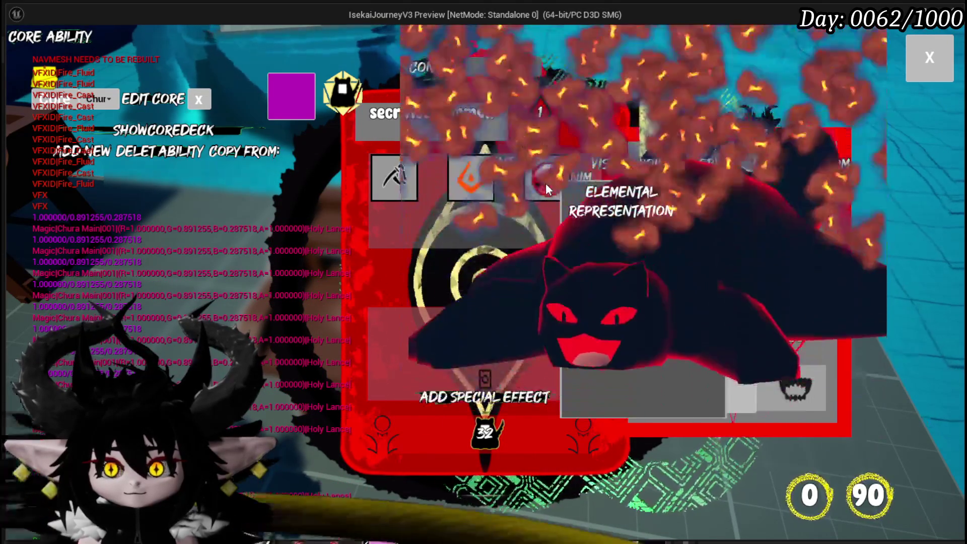
pyautogui.click(546, 185)
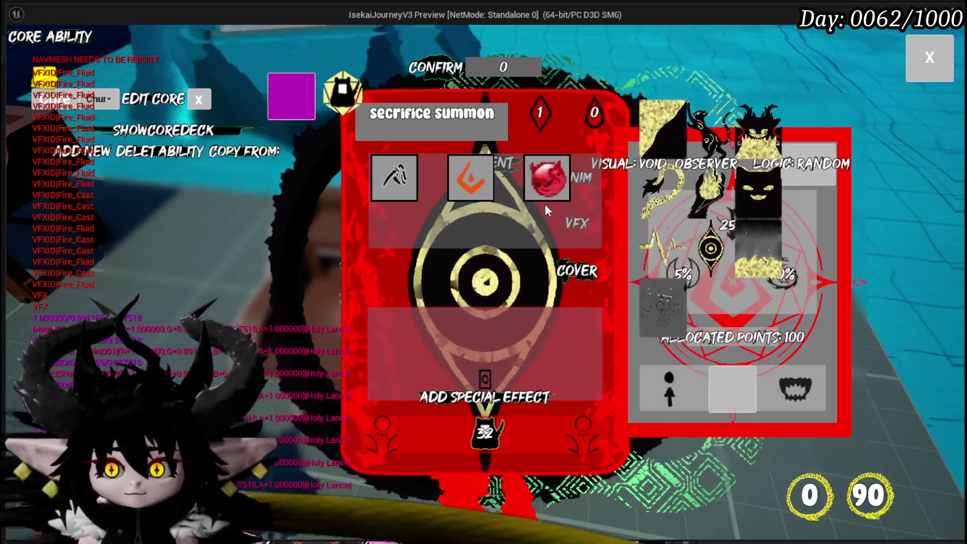
pyautogui.click(534, 174)
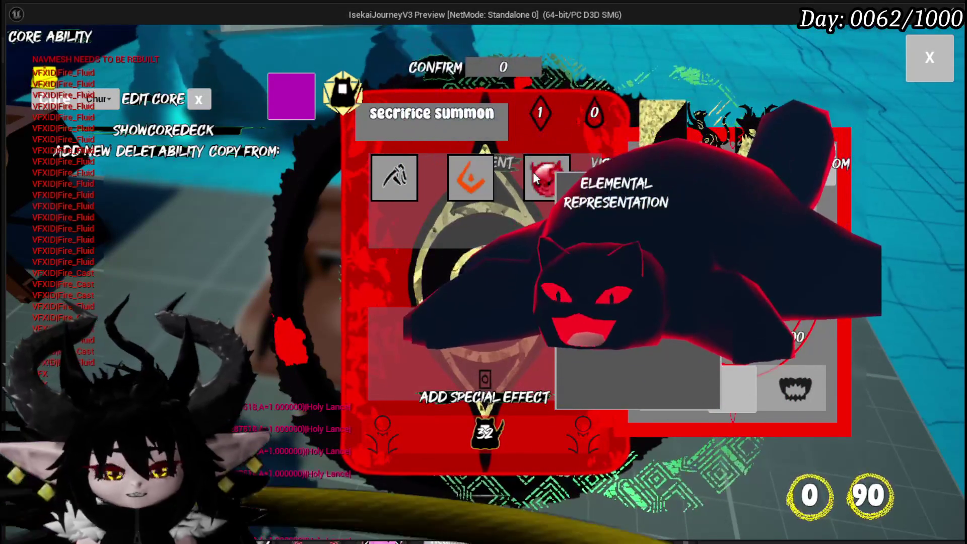
pyautogui.press('Escape')
pyautogui.hotkey('ctrl', 's')
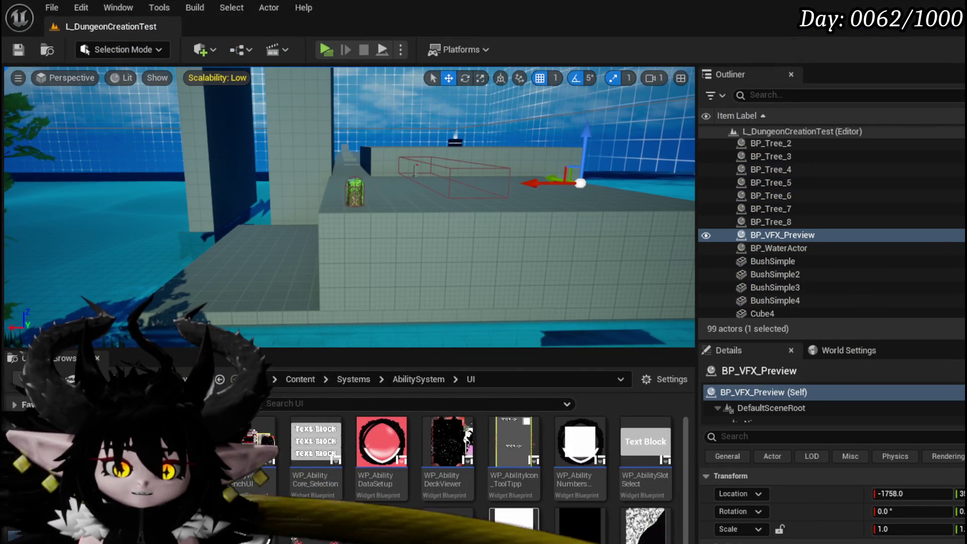
# Wire Activate straight into Set Niagara Variable in PlayVFX, delete Set Visibility, and compile and save
pyautogui.hotkey('alt', 'Tab')
pyautogui.click(232, 219)
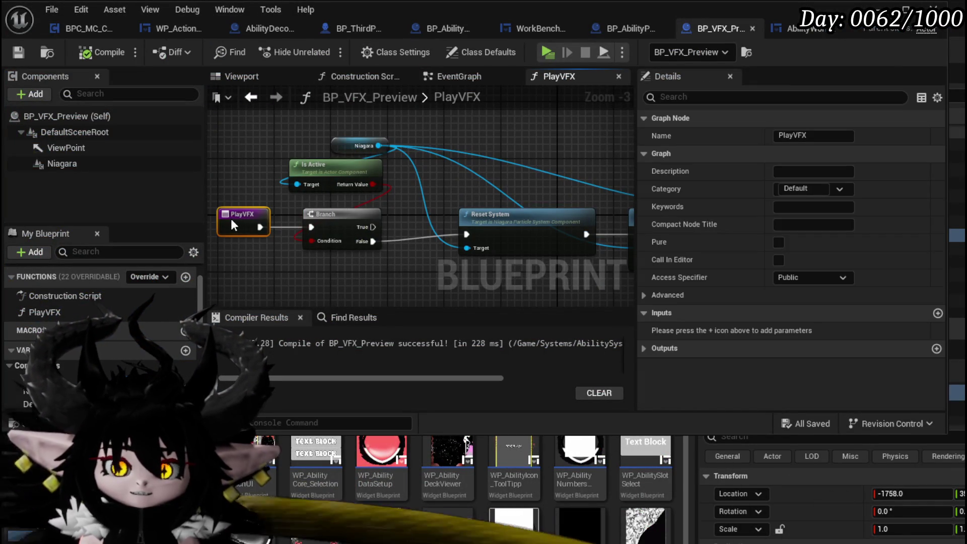
pyautogui.moveTo(573, 166); pyautogui.dragTo(214, 180)
pyautogui.moveTo(361, 219); pyautogui.dragTo(519, 222)
pyautogui.click(459, 216)
pyautogui.press('Delete')
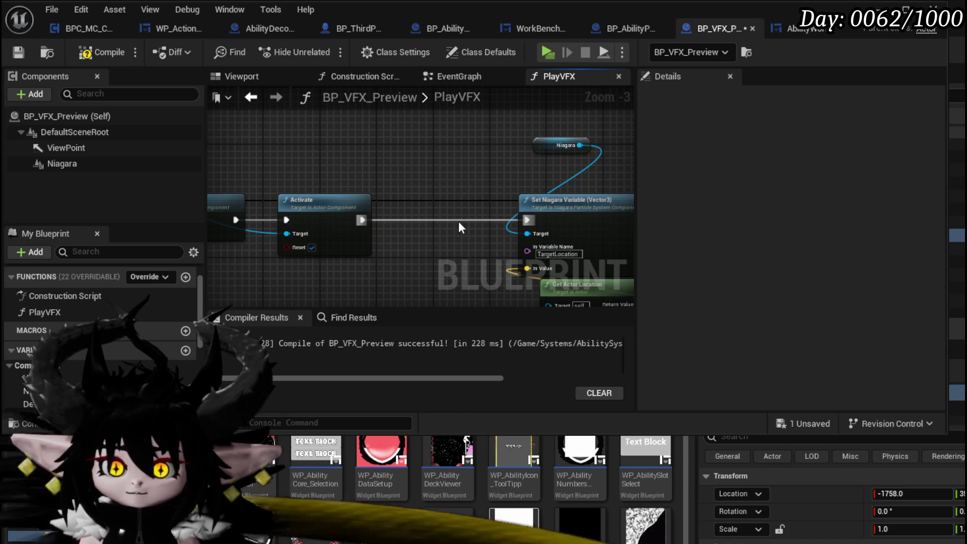
pyautogui.click(18, 52)
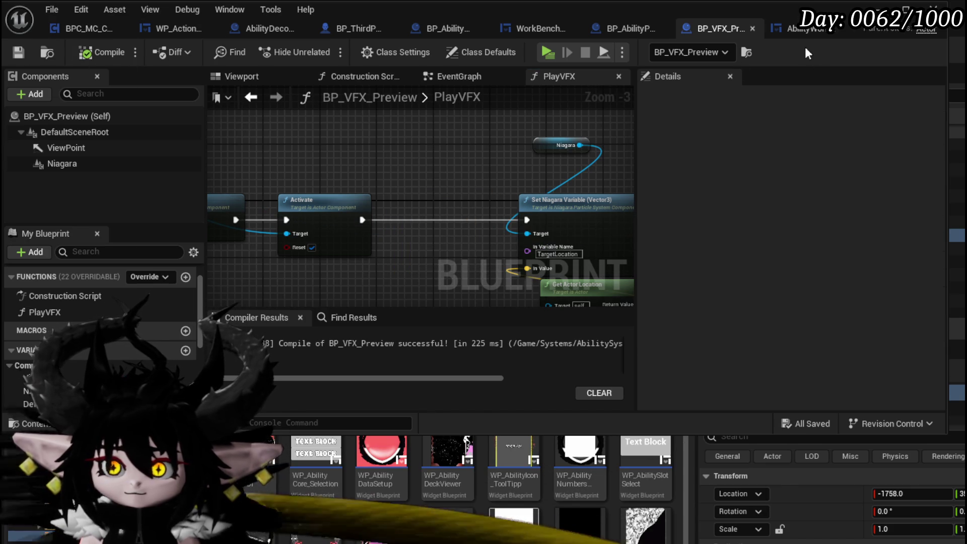
pyautogui.click(553, 29)
pyautogui.click(738, 30)
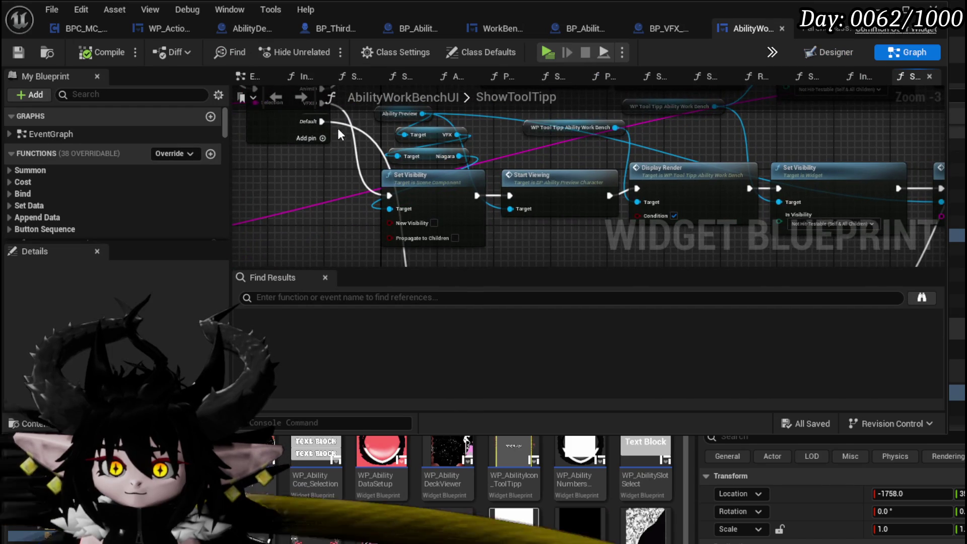
# Delete the Niagara and VFX target nodes from ShowToolTipp, then compile and save the widget
pyautogui.moveTo(325, 119); pyautogui.dragTo(513, 212)
pyautogui.press('Escape')
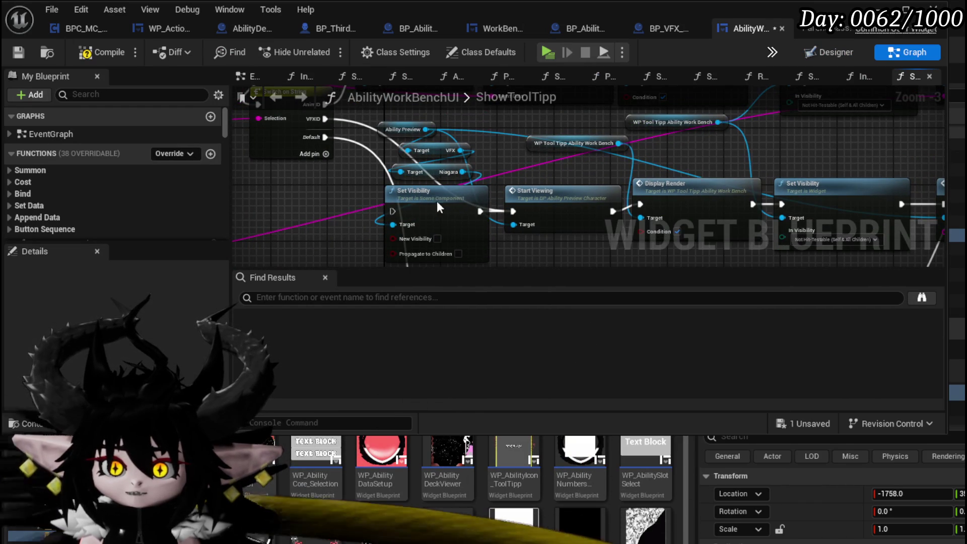
pyautogui.click(471, 168)
pyautogui.press('Delete')
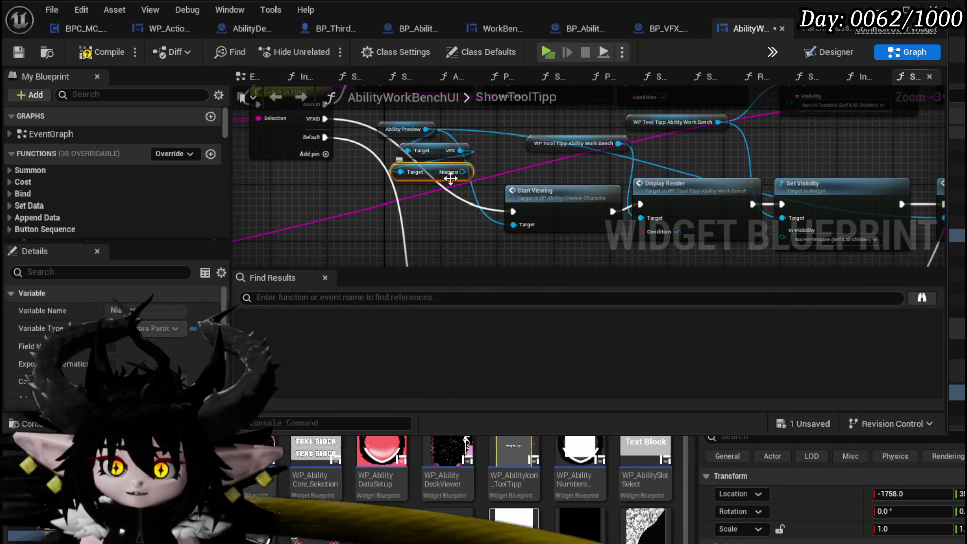
pyautogui.click(445, 151)
pyautogui.press('Delete')
pyautogui.click(101, 52)
pyautogui.click(20, 52)
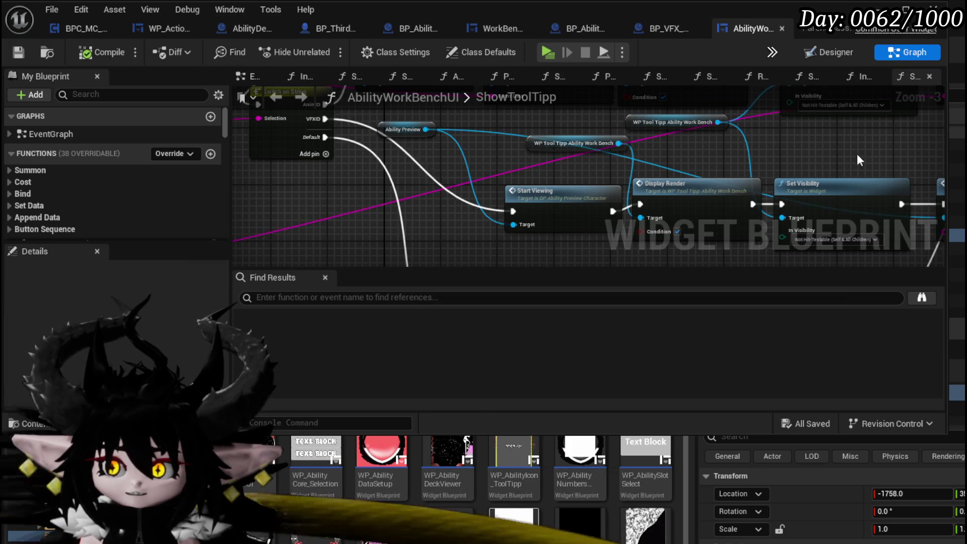
# Look over the Parse Into Array, GET and Start Viewing nodes in ShowToolTipp
pyautogui.moveTo(835, 153); pyautogui.dragTo(639, 126)
pyautogui.moveTo(721, 195); pyautogui.dragTo(937, 186)
pyautogui.moveTo(282, 191)
pyautogui.mouseDown()
pyautogui.moveTo(554, 191)
pyautogui.moveTo(413, 184)
pyautogui.moveTo(356, 259)
pyautogui.moveTo(630, 167)
pyautogui.moveTo(462, 232)
pyautogui.moveTo(461, 147)
pyautogui.mouseUp()
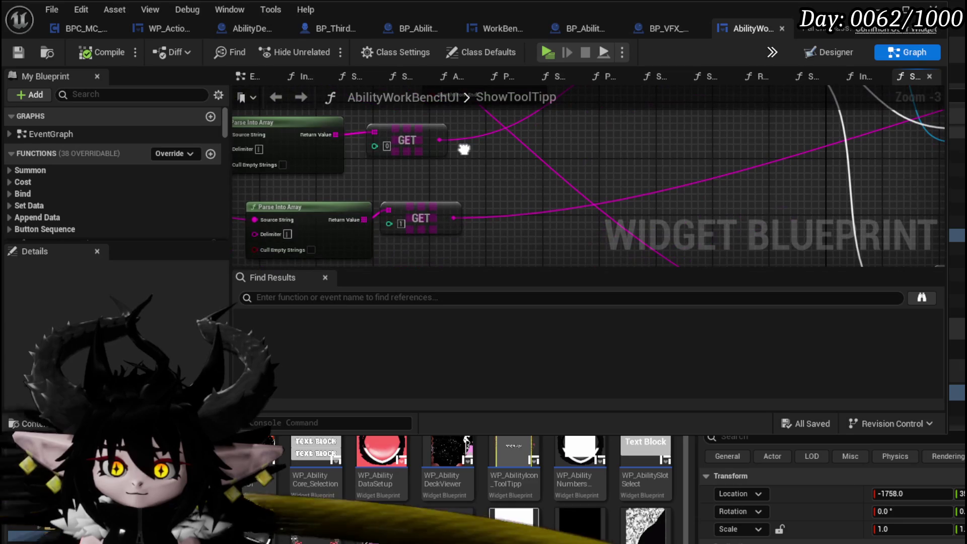
pyautogui.moveTo(334, 137); pyautogui.dragTo(570, 175)
pyautogui.moveTo(453, 218)
pyautogui.mouseDown()
pyautogui.moveTo(393, 218)
pyautogui.moveTo(930, 173)
pyautogui.moveTo(780, 149)
pyautogui.mouseUp()
# Open BP_AbilityPreviewCharacter's PlayVFX event, compile it, and check the SET node storing VFXID
pyautogui.doubleClick(798, 143)
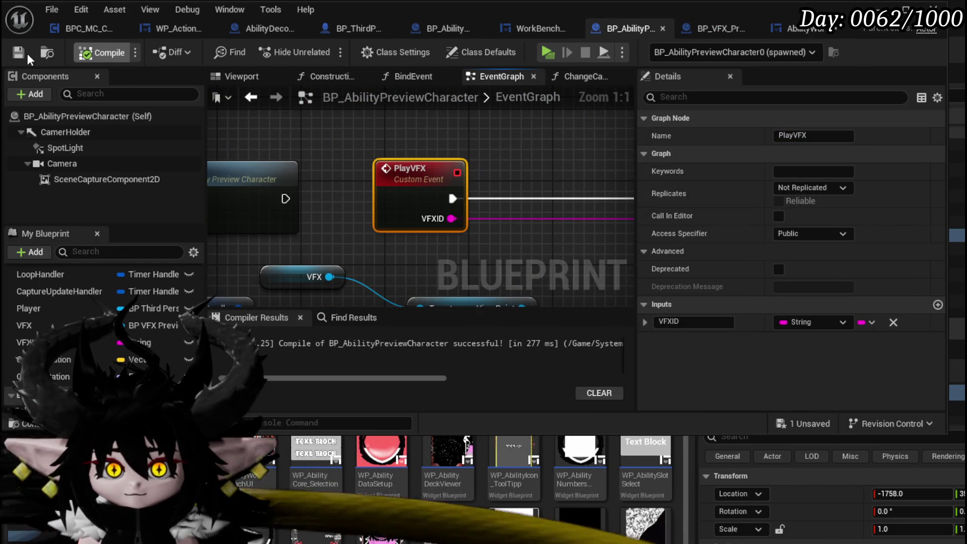
pyautogui.scroll(-3, 488, 148)
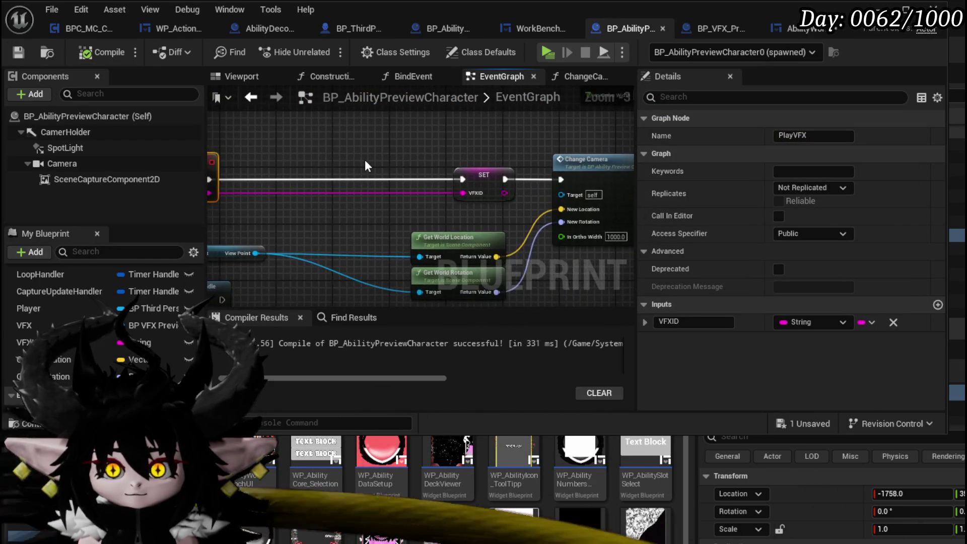
pyautogui.moveTo(270, 168); pyautogui.dragTo(379, 169)
pyautogui.moveTo(497, 157); pyautogui.dragTo(406, 152)
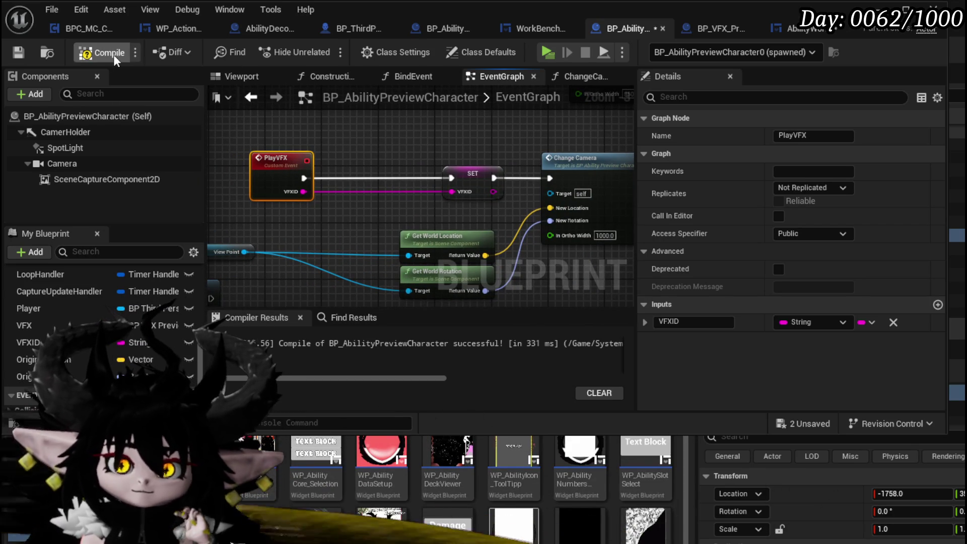
pyautogui.click(86, 52)
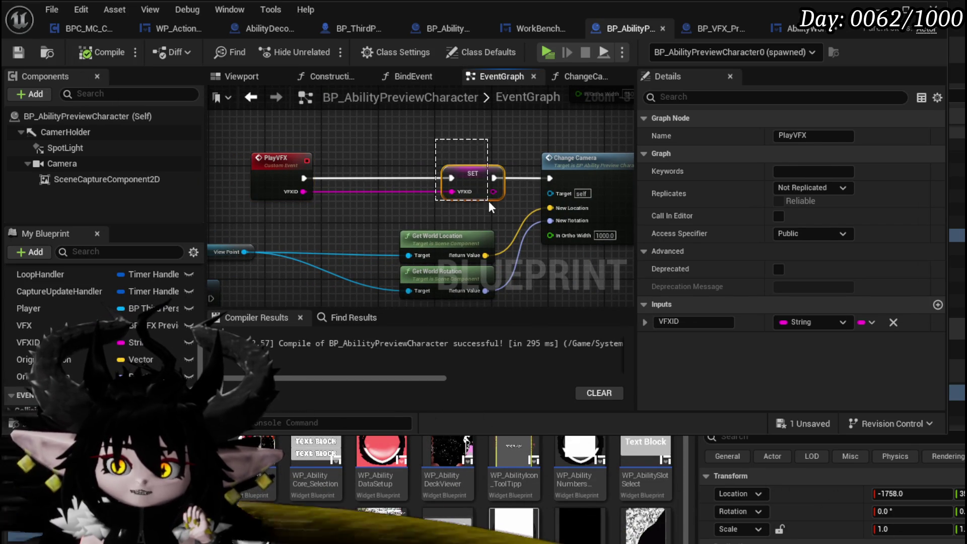
pyautogui.moveTo(491, 206); pyautogui.dragTo(494, 208)
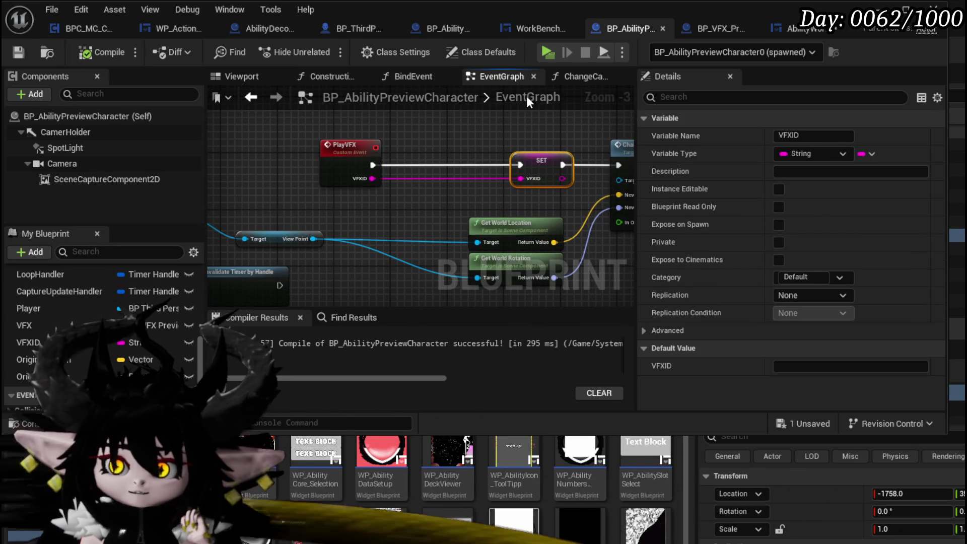
# Open BP_VFX_Preview's PlayVFX function from the Play VFX call
pyautogui.scroll(5, 147, 326)
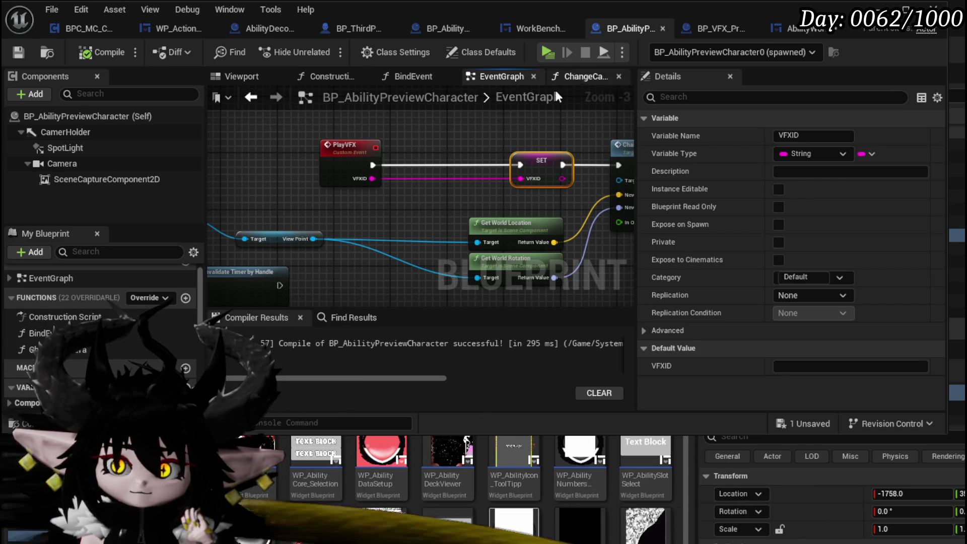
pyautogui.scroll(-3, 469, 185)
pyautogui.scroll(3, 469, 185)
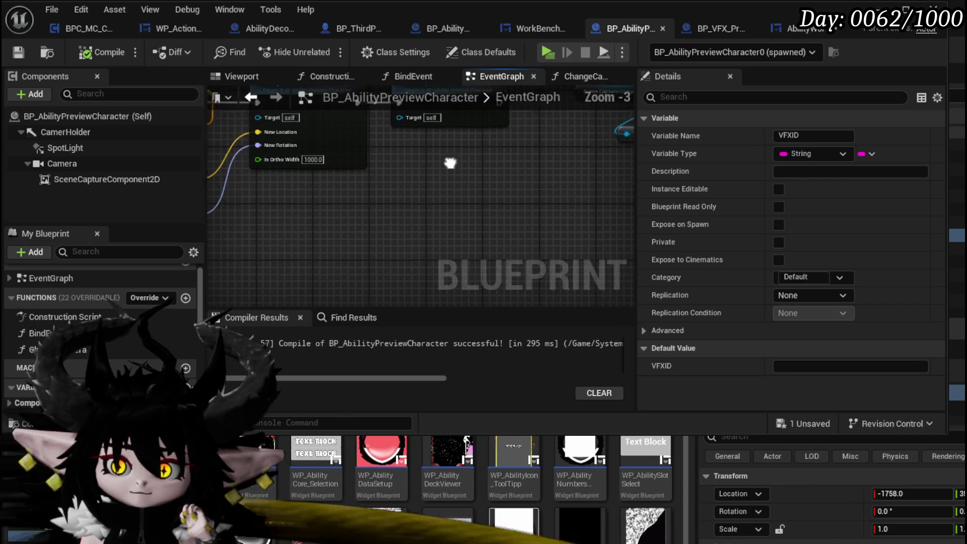
pyautogui.doubleClick(538, 200)
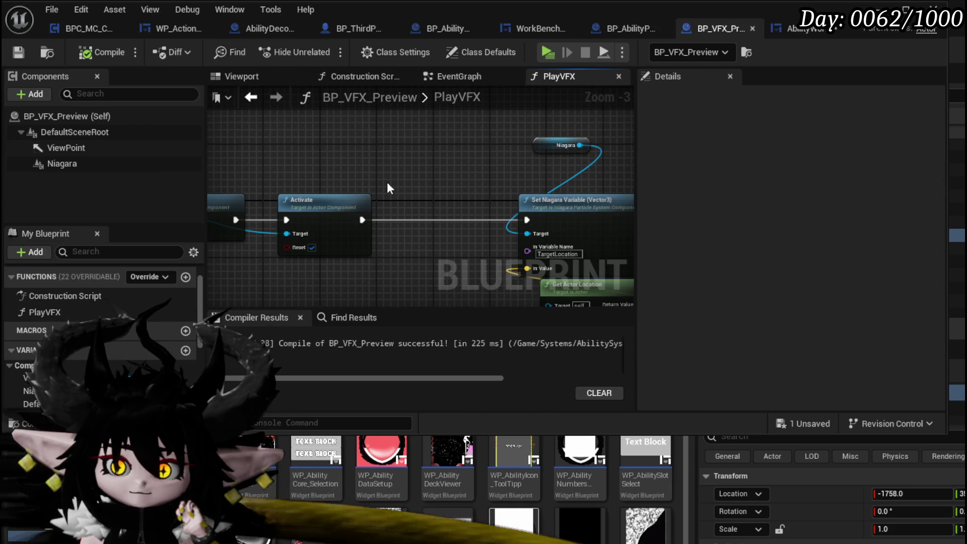
# Add a String input named VFXID to PlayVFX's entry node, then compile and save
pyautogui.click(414, 187)
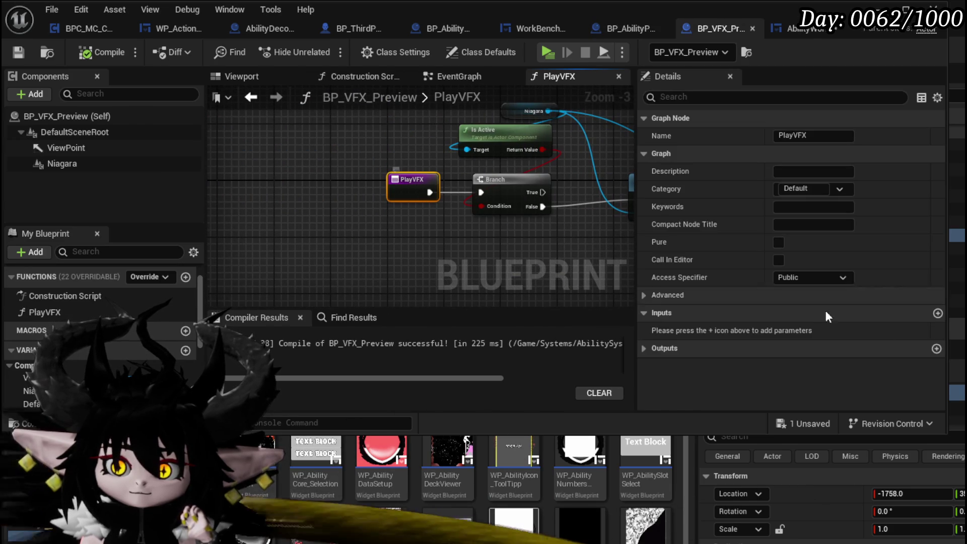
pyautogui.click(937, 313)
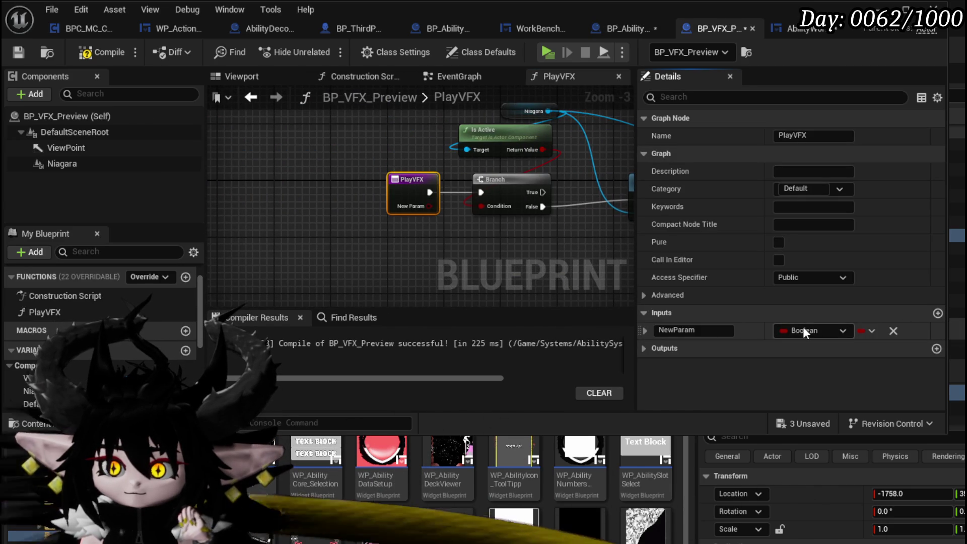
pyautogui.click(790, 330)
pyautogui.click(774, 415)
pyautogui.click(705, 330)
pyautogui.write('VFXID')
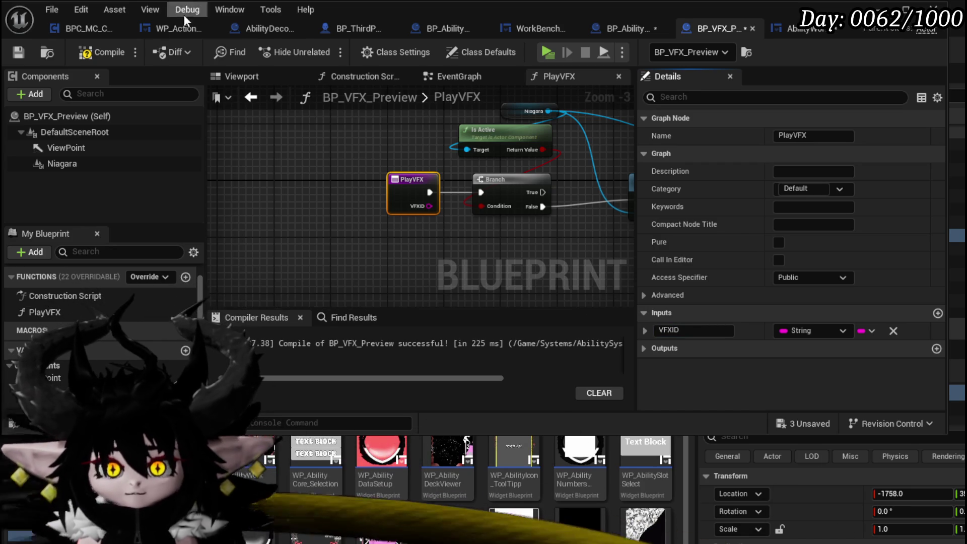
pyautogui.click(16, 55)
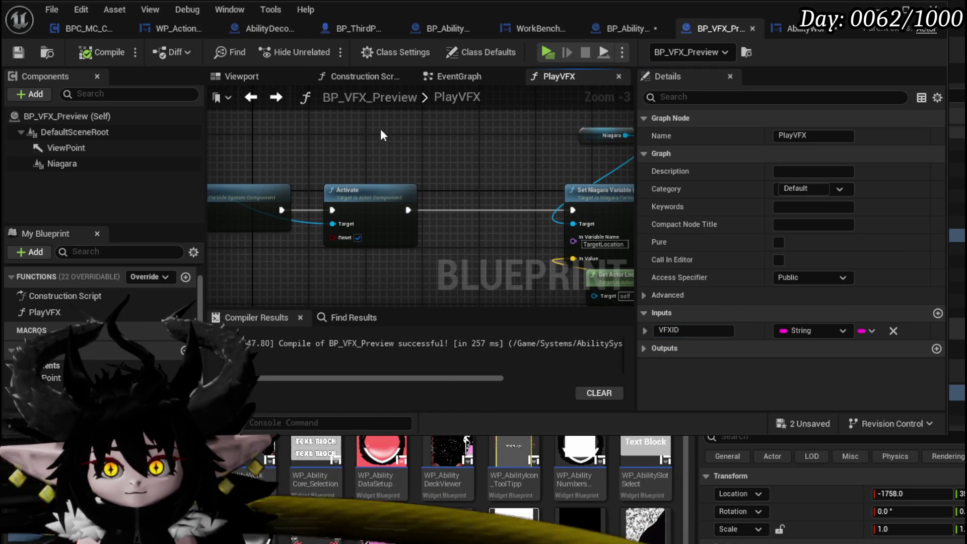
pyautogui.doubleClick(447, 95)
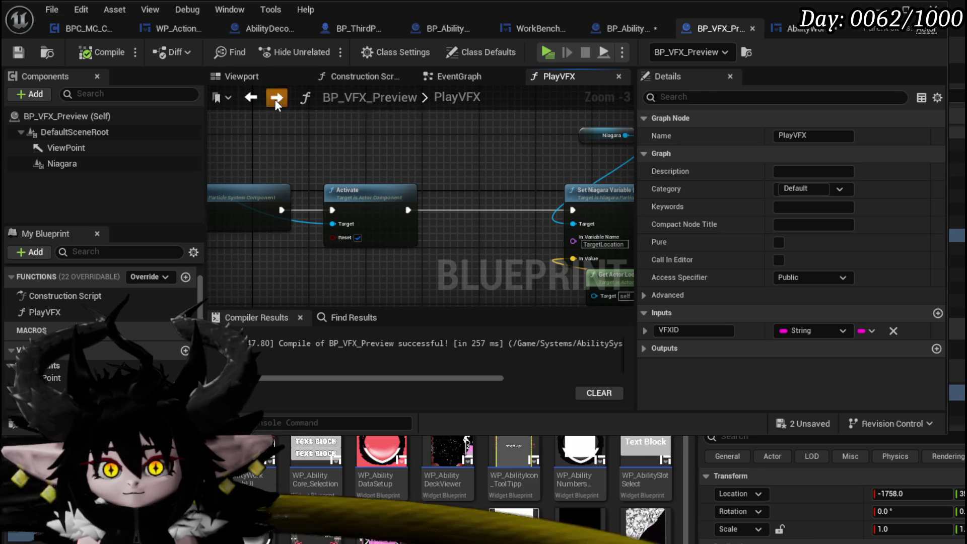
# Plug the VFXID variable into Play VFX's VFXID pin in the VFXLoop event
pyautogui.click(274, 98)
pyautogui.click(628, 31)
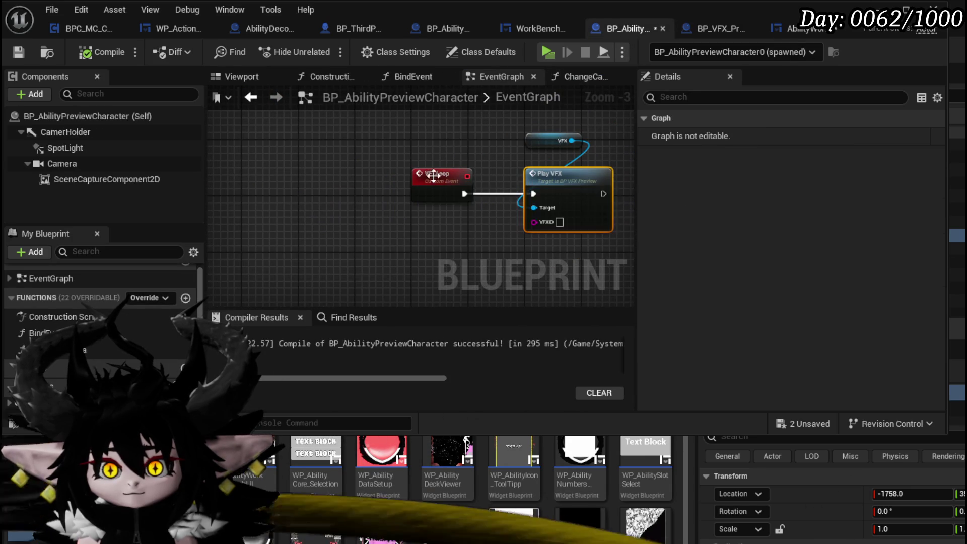
pyautogui.scroll(-2, 381, 163)
pyautogui.moveTo(381, 163)
pyautogui.mouseDown()
pyautogui.moveTo(599, 216)
pyautogui.moveTo(345, 178)
pyautogui.mouseUp()
pyautogui.scroll(-5, 93, 348)
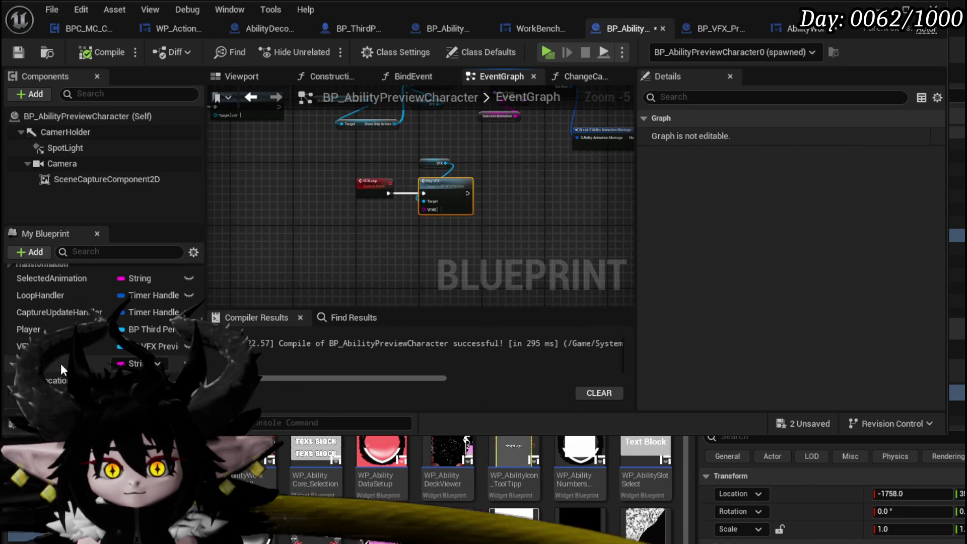
pyautogui.moveTo(61, 366); pyautogui.dragTo(417, 222)
pyautogui.click(389, 255)
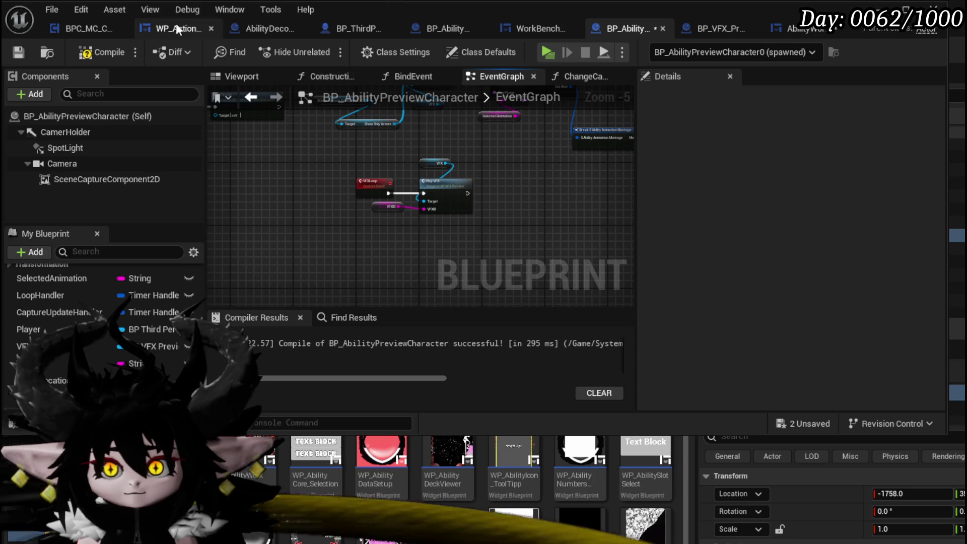
# Compile AbilityWorkBenchUI and save all changes
pyautogui.click(789, 29)
pyautogui.click(101, 51)
pyautogui.click(23, 53)
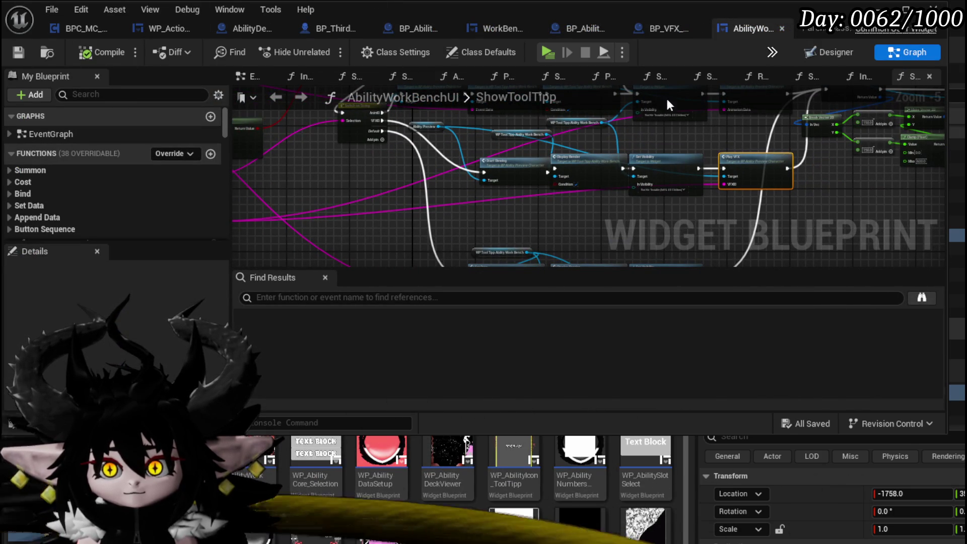
pyautogui.click(676, 27)
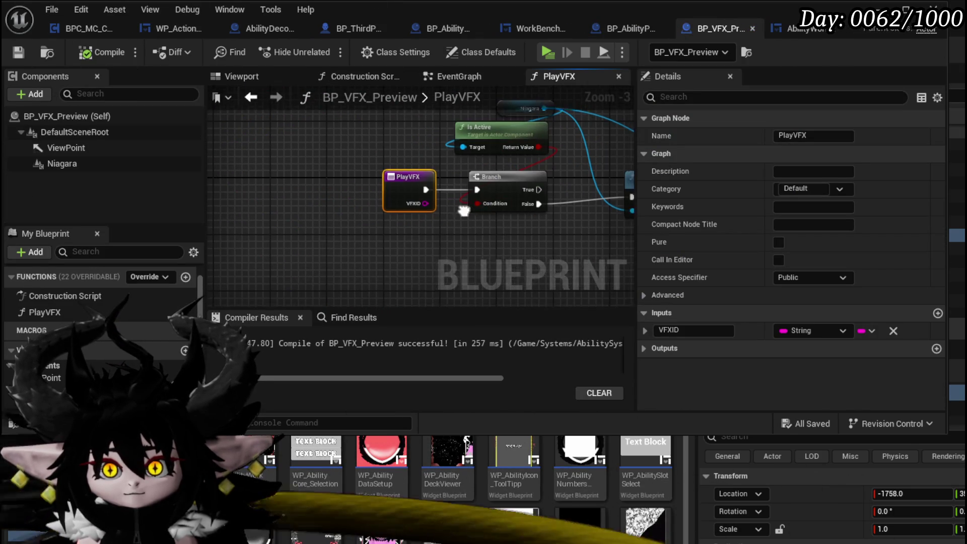
# Add a Get Data Table Row node that uses Ability_VFX_DataTable
pyautogui.rightClick(385, 189)
pyautogui.write('get')
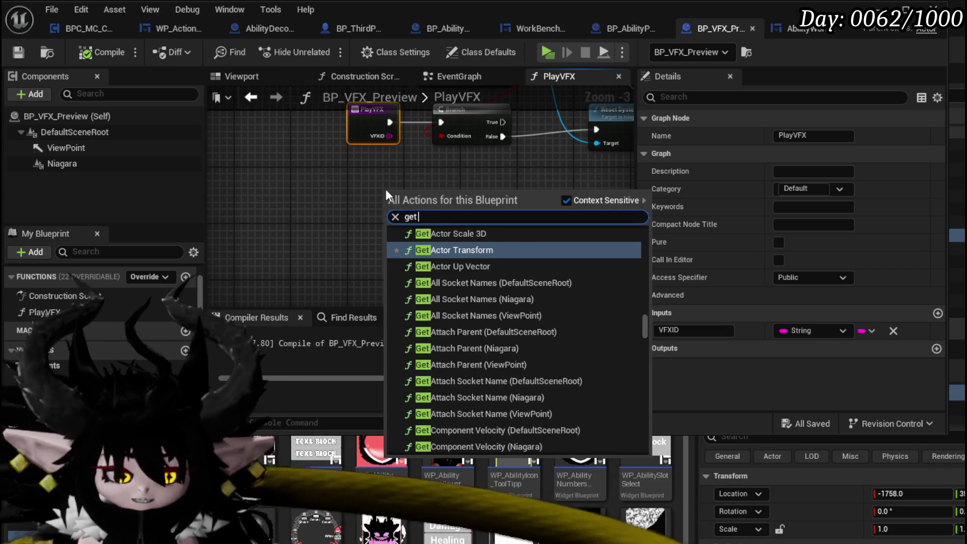
pyautogui.write(' datatable')
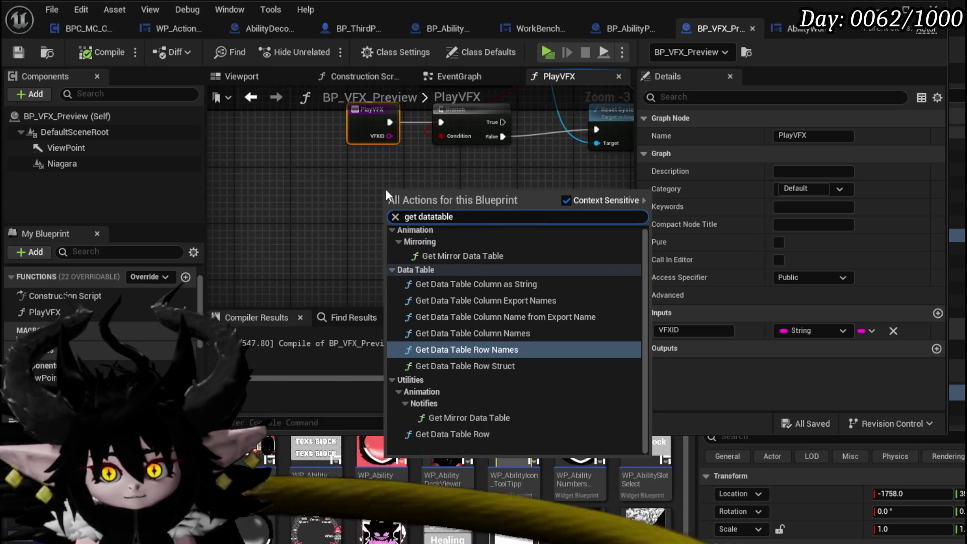
pyautogui.click(443, 434)
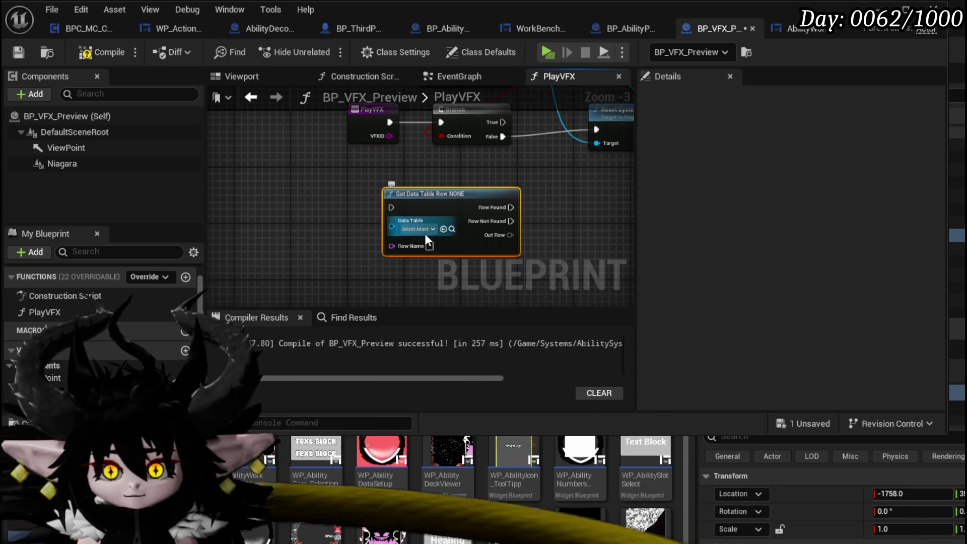
pyautogui.click(424, 230)
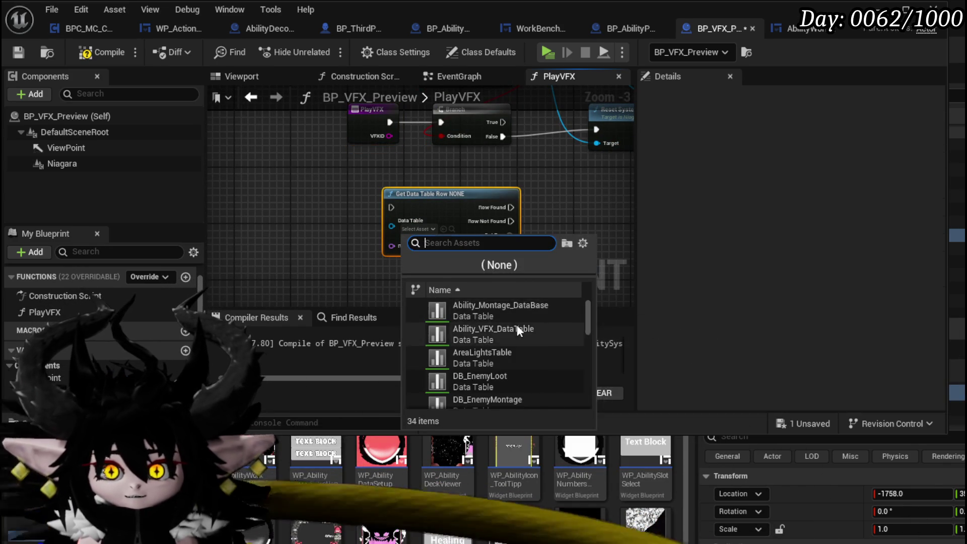
pyautogui.click(516, 328)
# Place the row lookup beside Reset System and run it from the Branch's False output
pyautogui.moveTo(442, 202)
pyautogui.mouseDown()
pyautogui.moveTo(306, 233)
pyautogui.moveTo(542, 143)
pyautogui.mouseUp()
pyautogui.scroll(-3, 307, 234)
pyautogui.scroll(3, 262, 198)
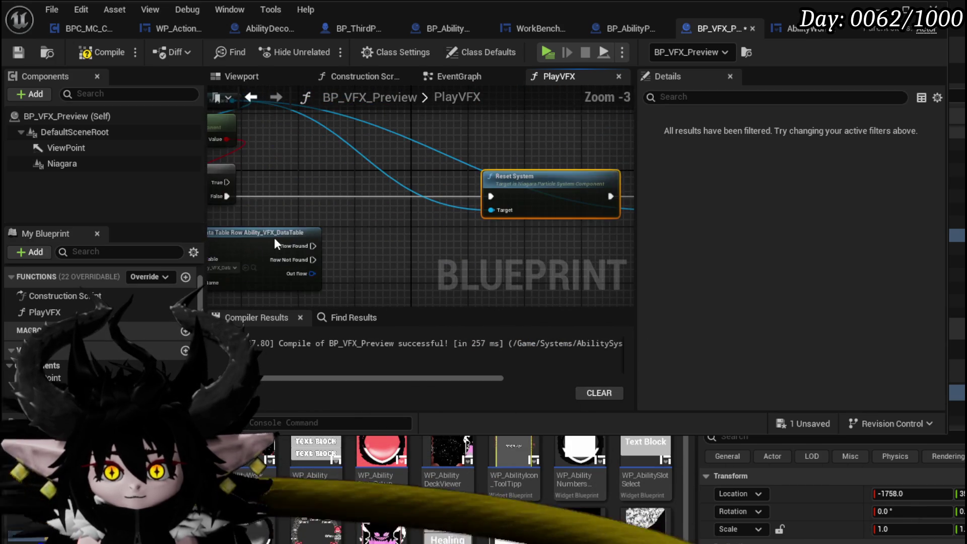
pyautogui.moveTo(266, 231); pyautogui.dragTo(343, 186)
pyautogui.moveTo(260, 198); pyautogui.dragTo(343, 173)
pyautogui.moveTo(310, 229); pyautogui.dragTo(310, 230)
# Split the Out Row with a Break S Ability VFX node and shift nodes to make room
pyautogui.write('break')
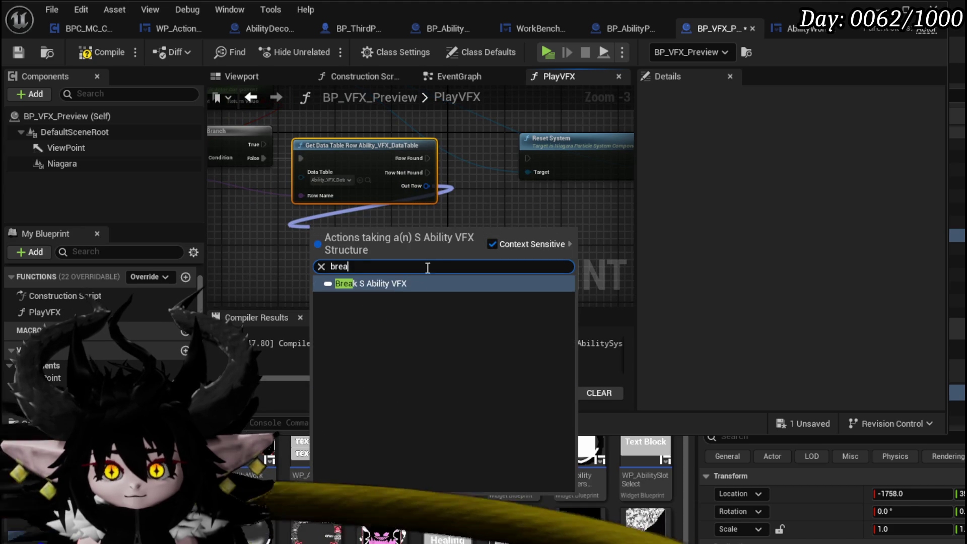
pyautogui.click(391, 282)
pyautogui.scroll(-3, 353, 260)
pyautogui.moveTo(410, 237)
pyautogui.mouseDown()
pyautogui.moveTo(291, 177)
pyautogui.moveTo(375, 185)
pyautogui.mouseUp()
pyautogui.scroll(2, 302, 161)
# Add a Reset System node targeting the Niagara component
pyautogui.moveTo(294, 160); pyautogui.dragTo(382, 159)
pyautogui.write('Set S')
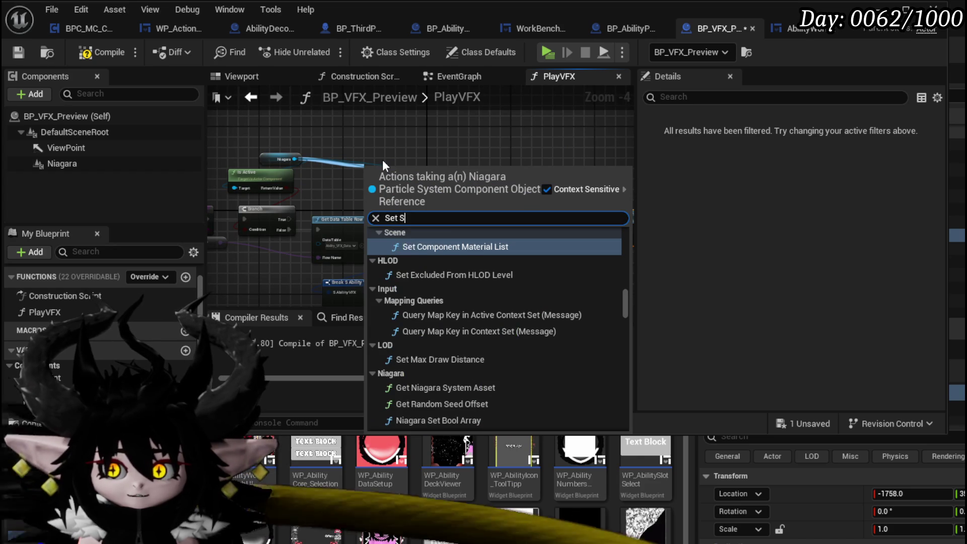
pyautogui.write('yste')
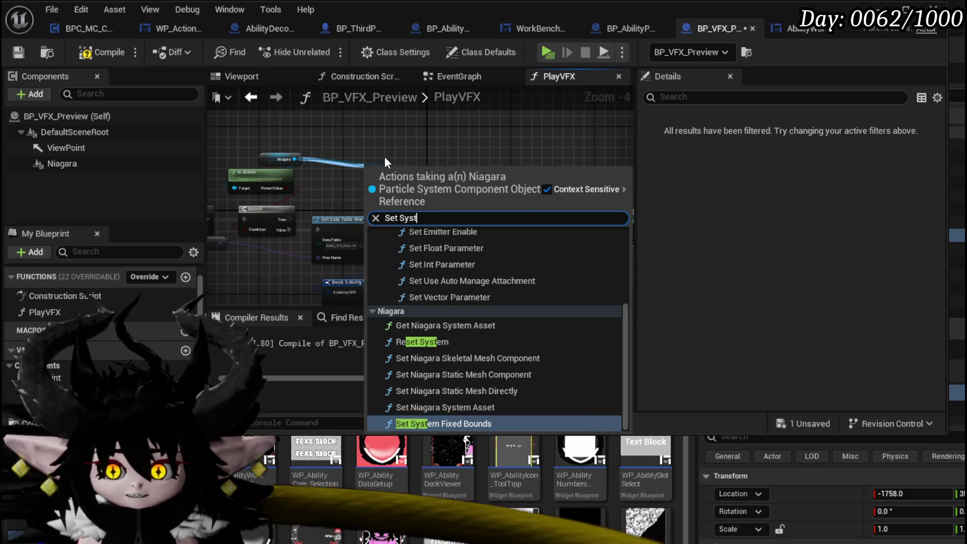
pyautogui.scroll(3, 571, 285)
pyautogui.scroll(3, 568, 278)
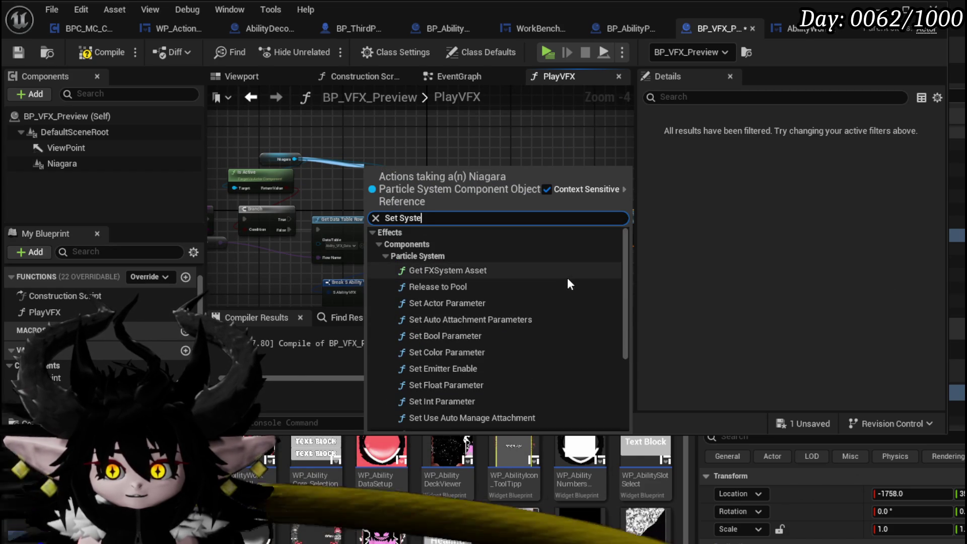
pyautogui.scroll(-3, 563, 275)
pyautogui.scroll(-3, 563, 275)
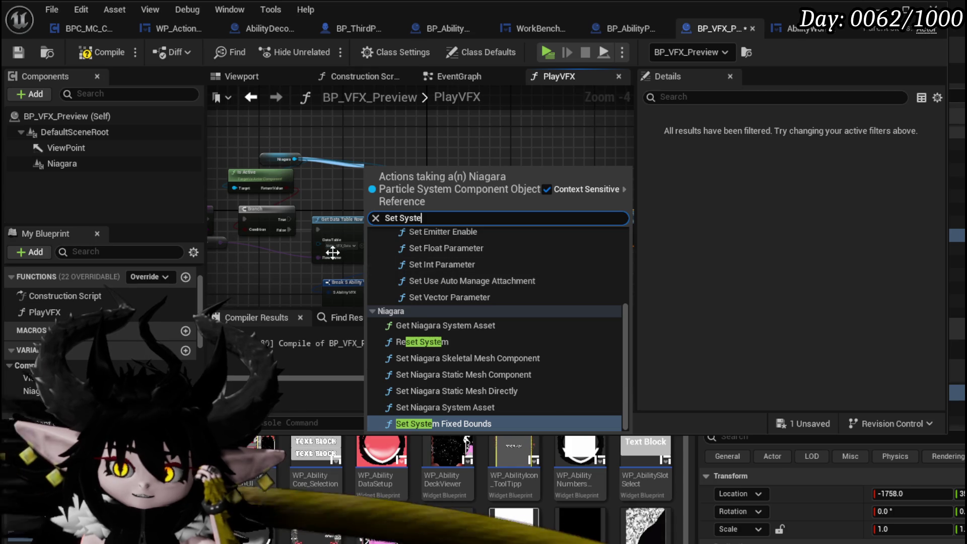
pyautogui.click(422, 342)
pyautogui.scroll(2, 315, 255)
pyautogui.moveTo(285, 245); pyautogui.dragTo(365, 240)
pyautogui.write('Spawn syste')
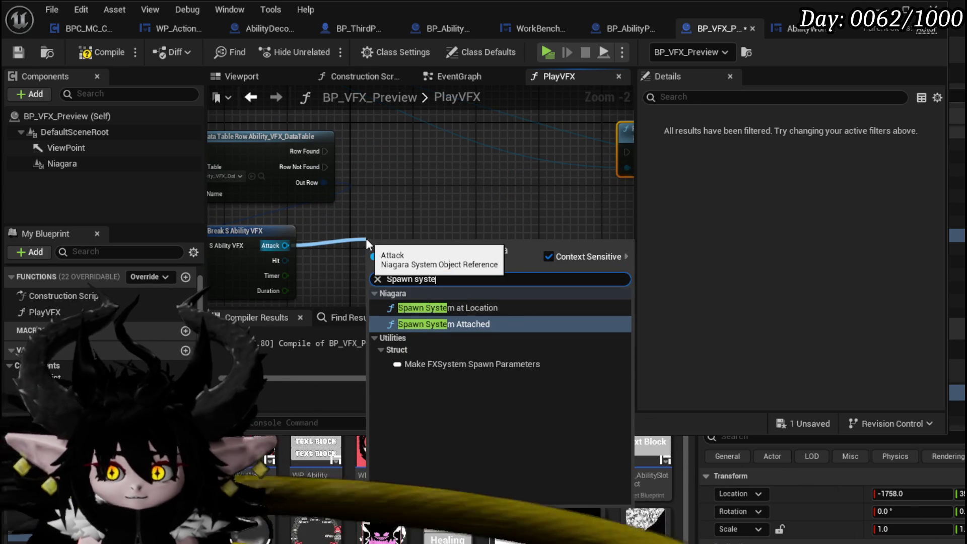
# Spawn the Attack system at location and store its Return Value in a SET Niagara node
pyautogui.click(429, 308)
pyautogui.scroll(-3, 427, 297)
pyautogui.moveTo(62, 164)
pyautogui.mouseDown()
pyautogui.moveTo(527, 164)
pyautogui.moveTo(491, 164)
pyautogui.mouseUp()
pyautogui.moveTo(503, 197); pyautogui.dragTo(400, 170)
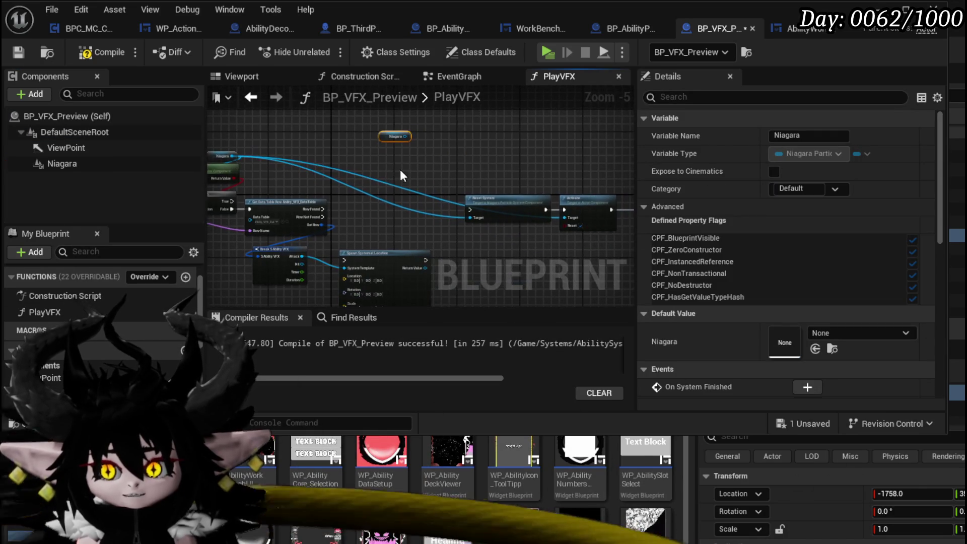
pyautogui.press('Delete')
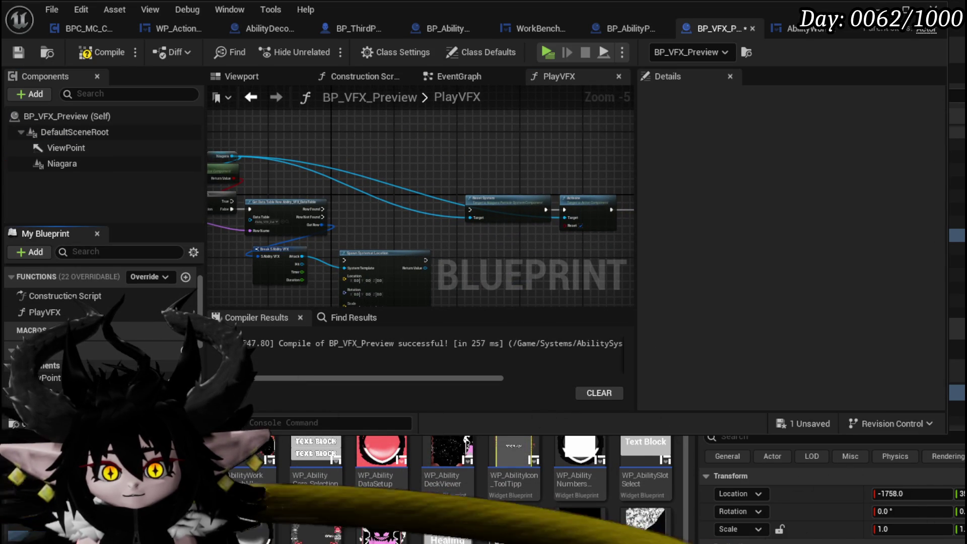
pyautogui.moveTo(51, 389); pyautogui.dragTo(356, 142)
pyautogui.click(376, 184)
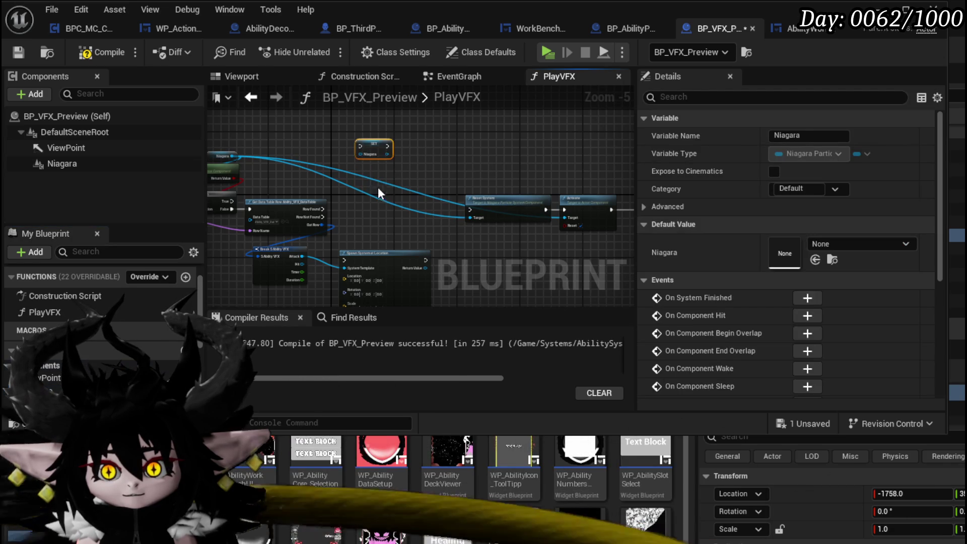
pyautogui.moveTo(299, 258)
pyautogui.mouseDown()
pyautogui.moveTo(386, 138)
pyautogui.moveTo(364, 156)
pyautogui.mouseUp()
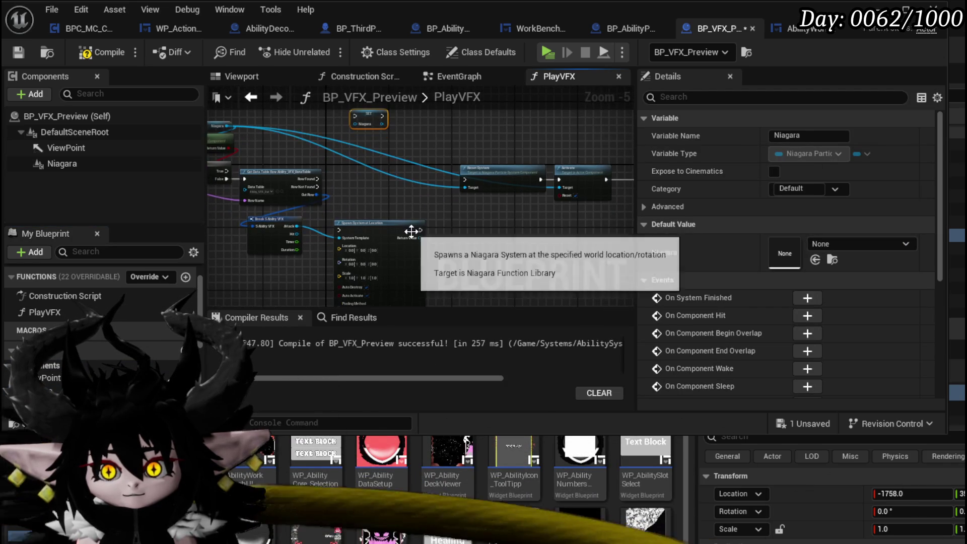
pyautogui.moveTo(416, 237); pyautogui.dragTo(364, 116)
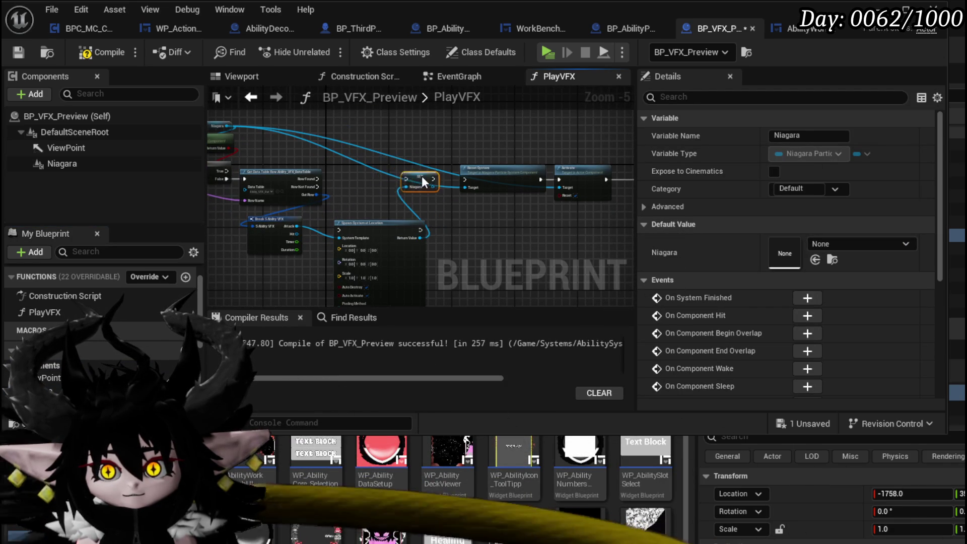
# Wire Row Found into Spawn System at Location
pyautogui.scroll(-1, 368, 198)
pyautogui.click(613, 121)
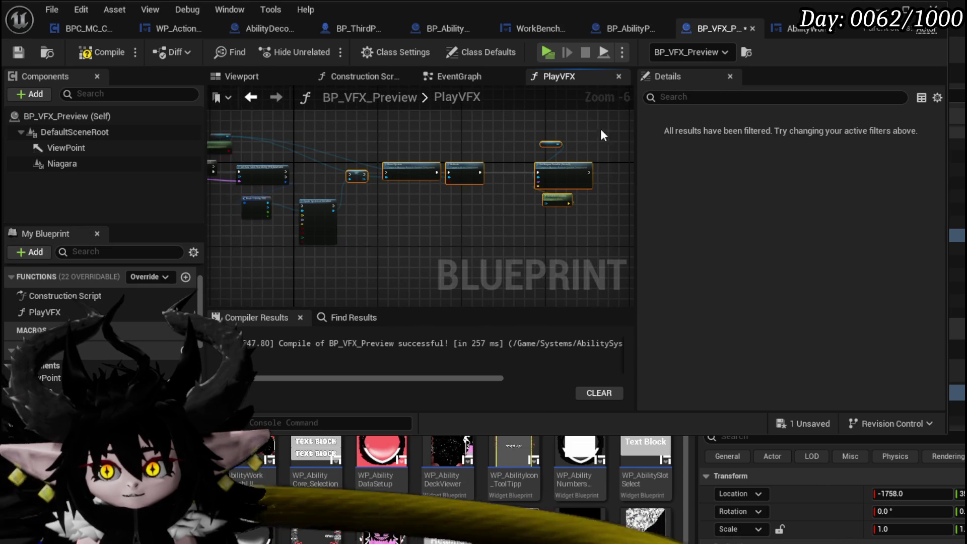
pyautogui.scroll(3, 424, 188)
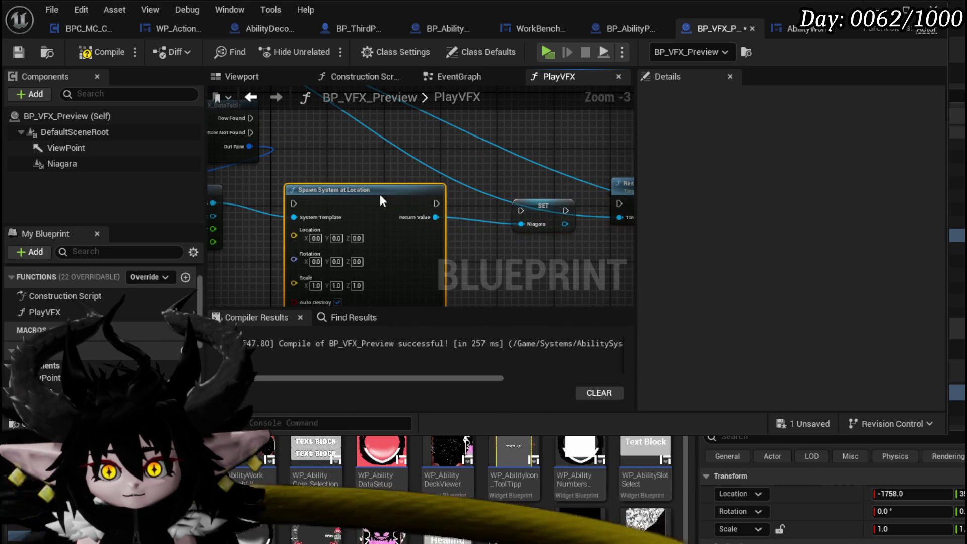
pyautogui.moveTo(233, 120)
pyautogui.mouseDown()
pyautogui.moveTo(328, 129)
pyautogui.moveTo(358, 207)
pyautogui.moveTo(443, 194)
pyautogui.mouseUp()
pyautogui.moveTo(505, 214)
pyautogui.mouseDown()
pyautogui.moveTo(349, 214)
pyautogui.moveTo(381, 220)
pyautogui.moveTo(421, 203)
pyautogui.moveTo(478, 216)
pyautogui.mouseUp()
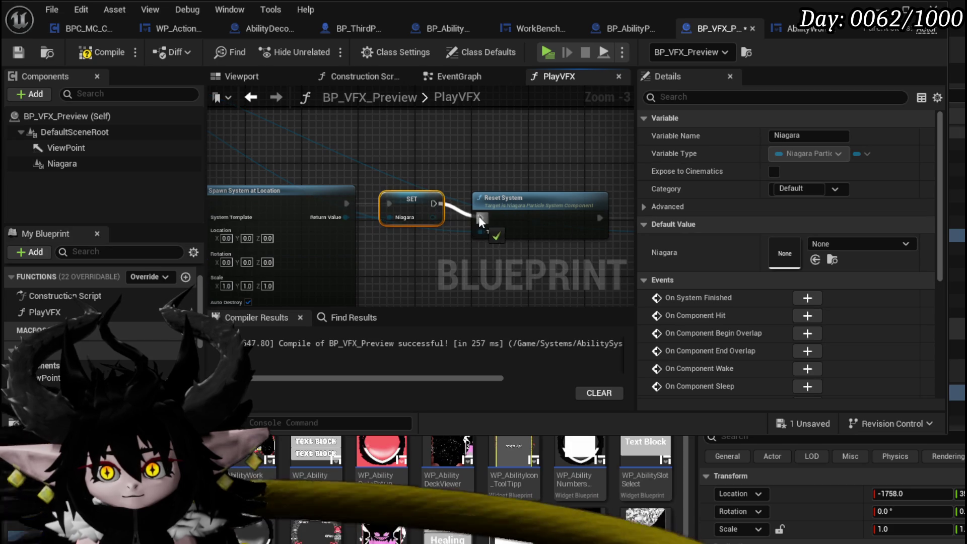
pyautogui.scroll(-3, 478, 216)
pyautogui.click(378, 249)
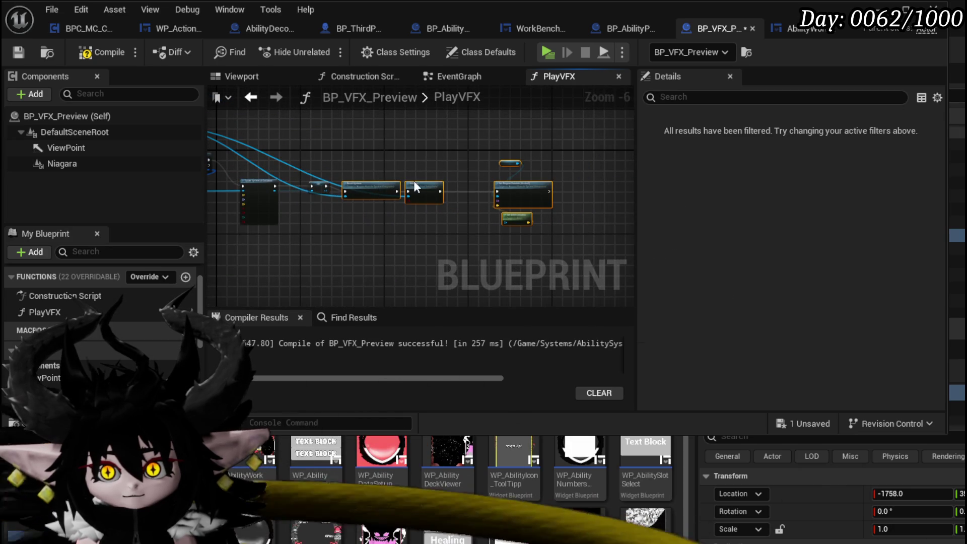
pyautogui.scroll(1, 294, 146)
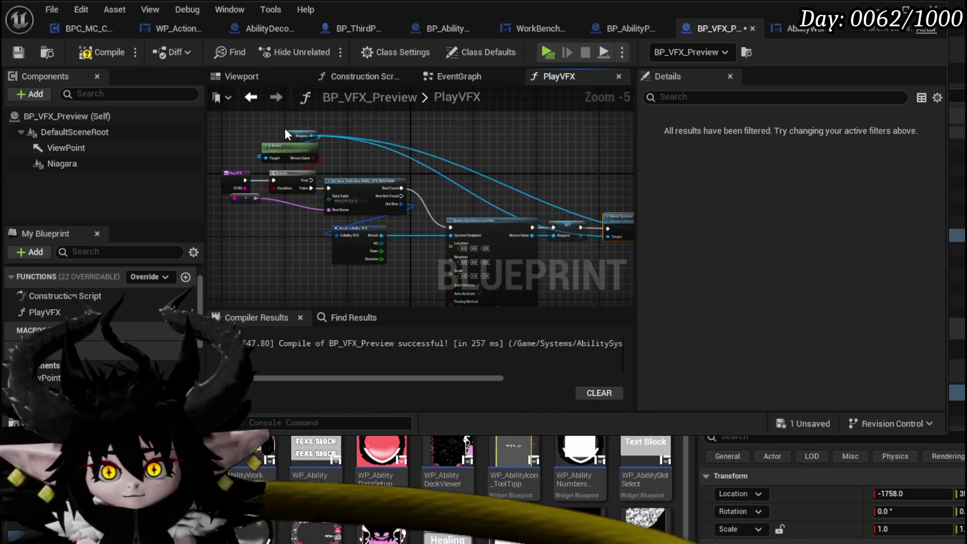
pyautogui.click(406, 197)
# Paste another Niagara getter node beside the earlier PlayVFX nodes
pyautogui.moveTo(271, 187); pyautogui.dragTo(459, 180)
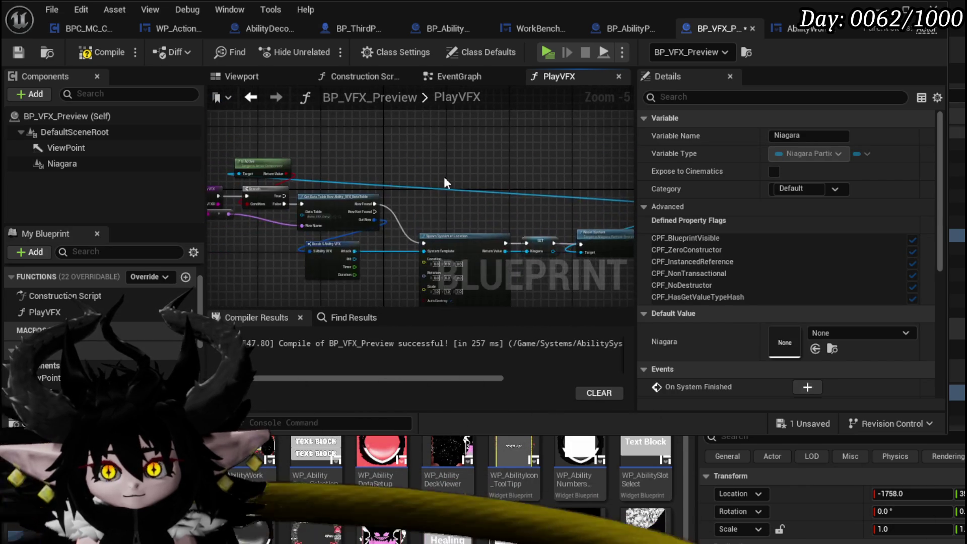
pyautogui.scroll(3, 367, 157)
pyautogui.click(359, 215)
pyautogui.hotkey('ctrl', 'v')
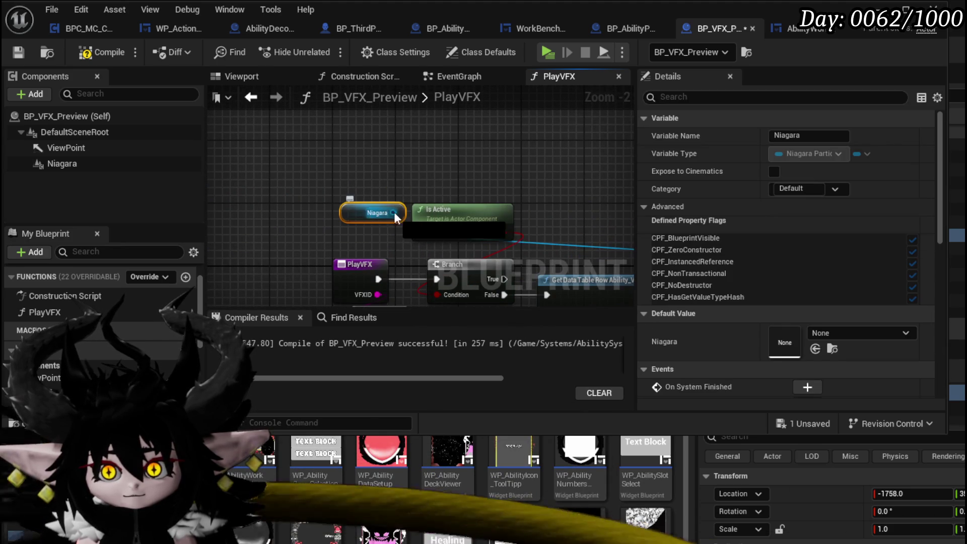
pyautogui.scroll(-3, 301, 174)
pyautogui.scroll(2, 330, 168)
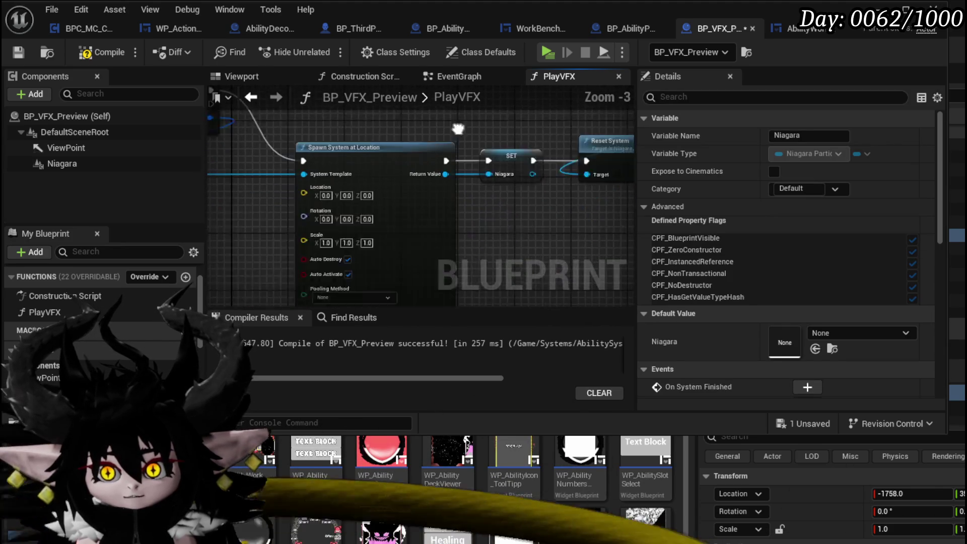
pyautogui.scroll(-1, 267, 242)
pyautogui.rightClick(267, 247)
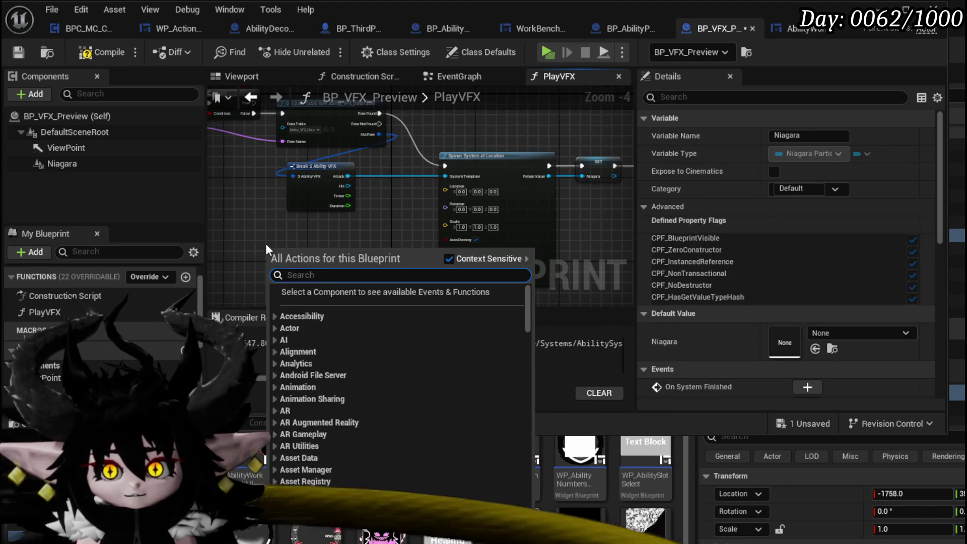
pyautogui.write('get actor location')
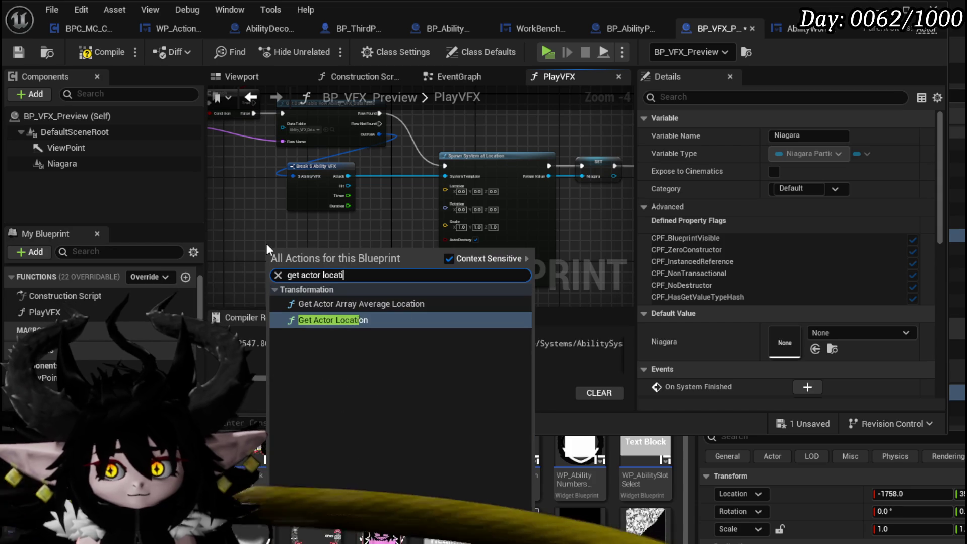
pyautogui.click(331, 321)
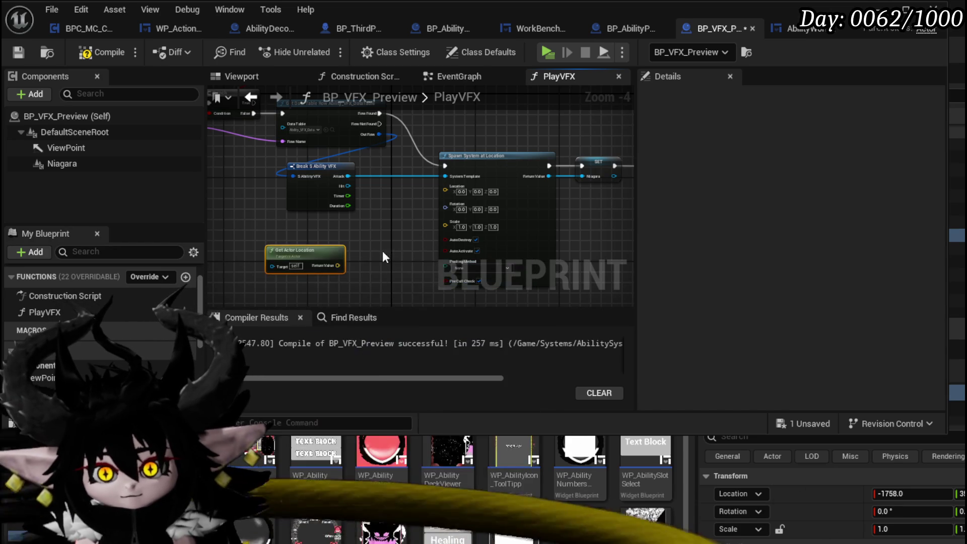
pyautogui.rightClick(292, 285)
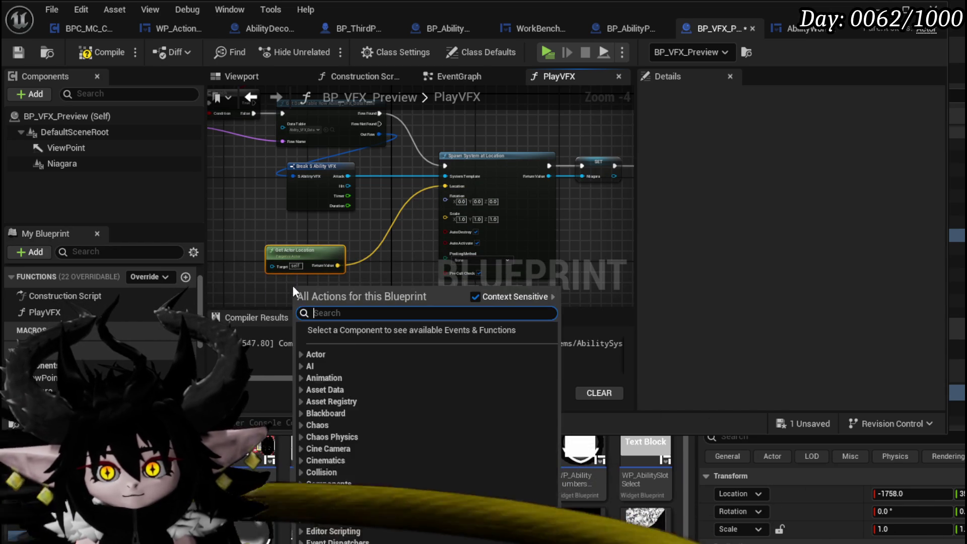
pyautogui.write('get actor')
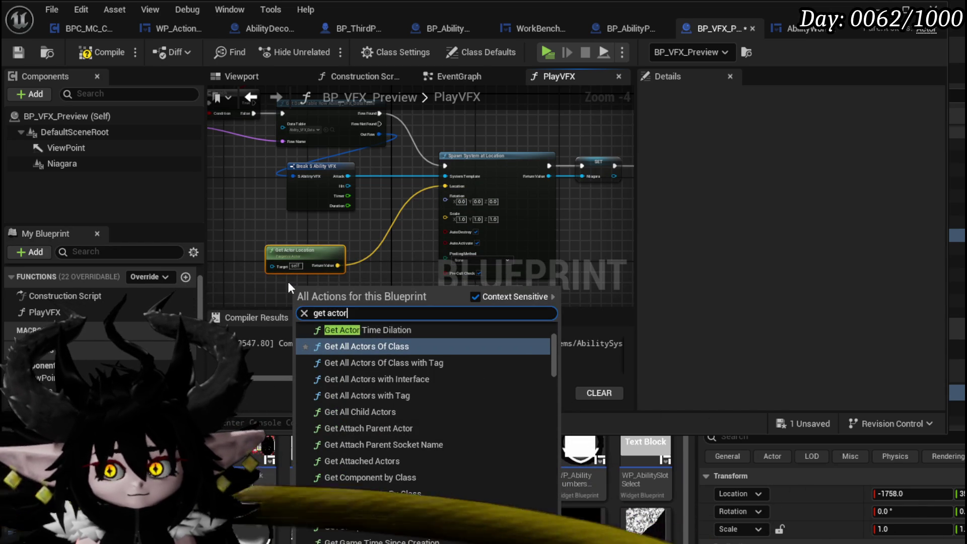
pyautogui.write(' rotation')
pyautogui.press('Return')
pyautogui.moveTo(327, 294)
pyautogui.mouseDown()
pyautogui.moveTo(298, 293)
pyautogui.moveTo(523, 104)
pyautogui.moveTo(486, 193)
pyautogui.mouseUp()
pyautogui.scroll(2, 374, 252)
pyautogui.scroll(-1, 439, 228)
pyautogui.click(86, 53)
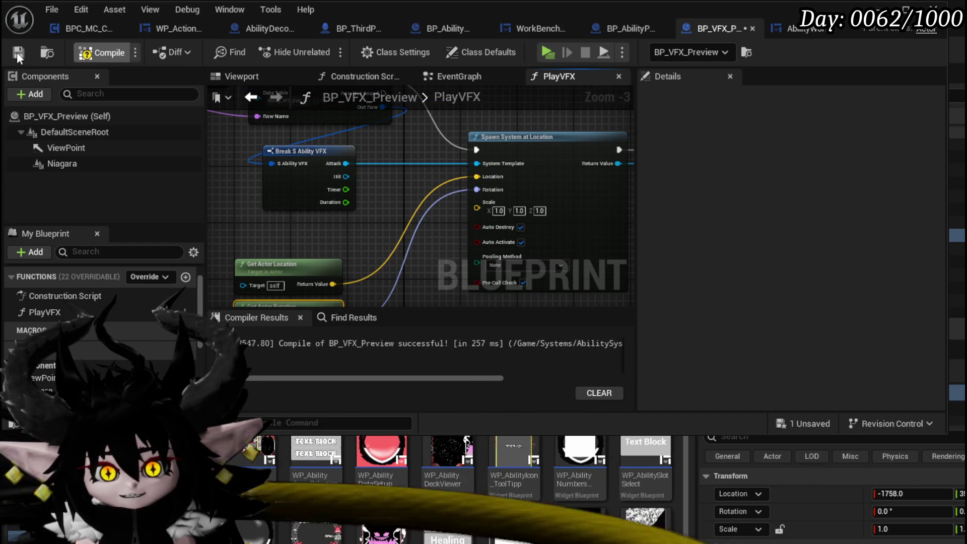
pyautogui.click(17, 52)
pyautogui.scroll(2, 434, 209)
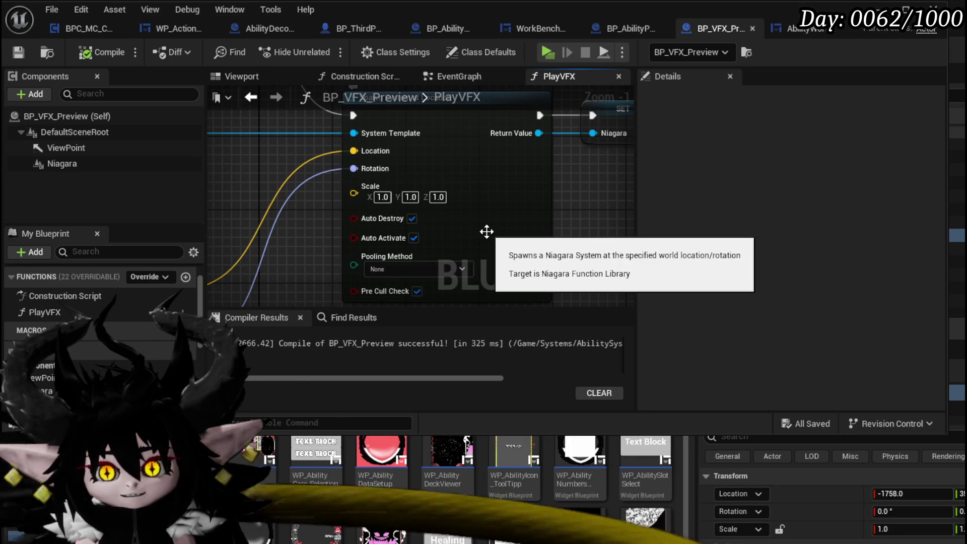
pyautogui.scroll(-1, 589, 222)
pyautogui.moveTo(590, 222); pyautogui.dragTo(384, 244)
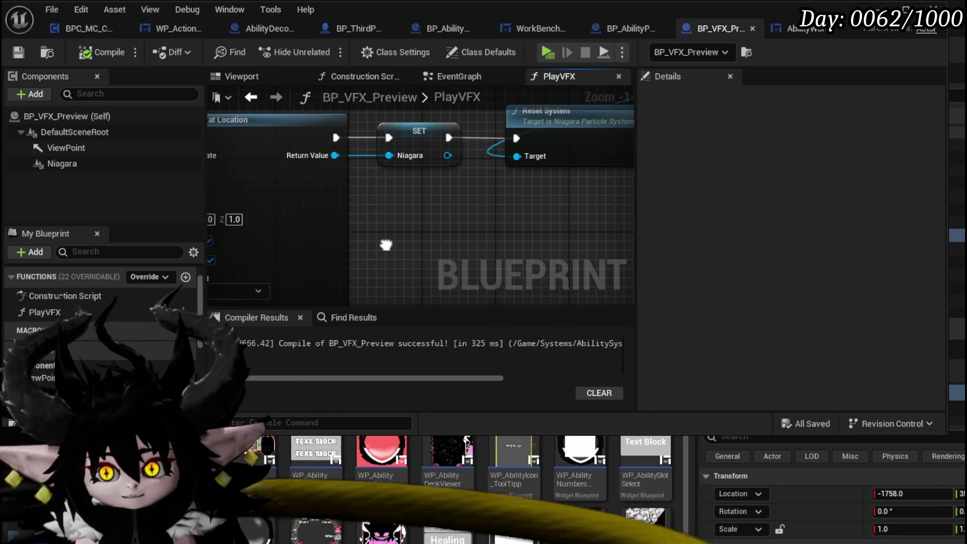
pyautogui.scroll(-1, 396, 232)
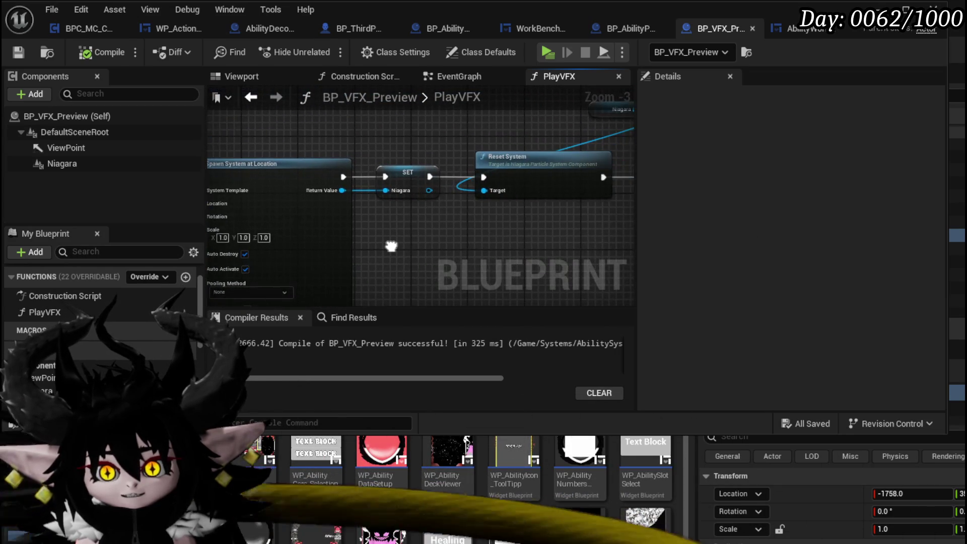
pyautogui.moveTo(379, 242)
pyautogui.mouseDown()
pyautogui.moveTo(323, 248)
pyautogui.moveTo(578, 244)
pyautogui.moveTo(714, 228)
pyautogui.mouseUp()
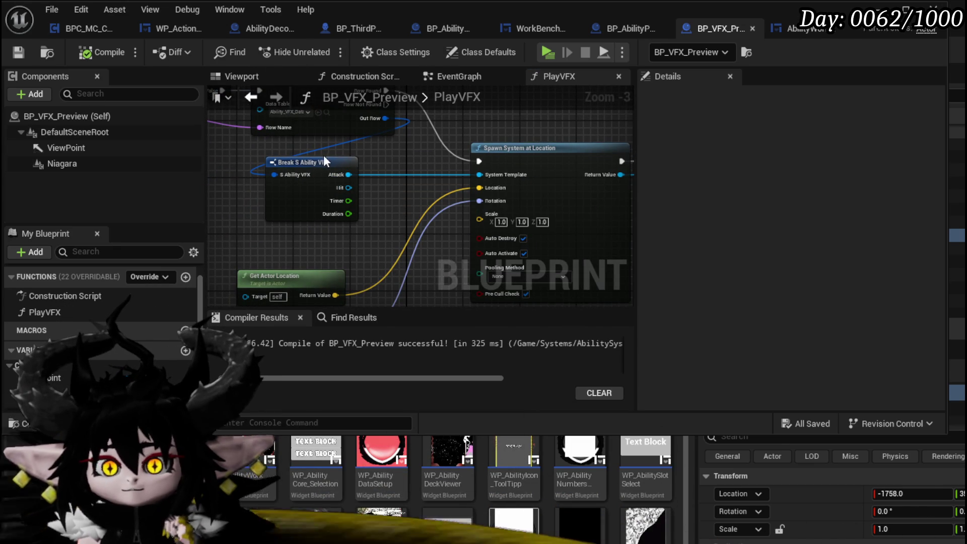
pyautogui.moveTo(298, 104); pyautogui.dragTo(346, 186)
pyautogui.scroll(2, 345, 186)
pyautogui.click(383, 198)
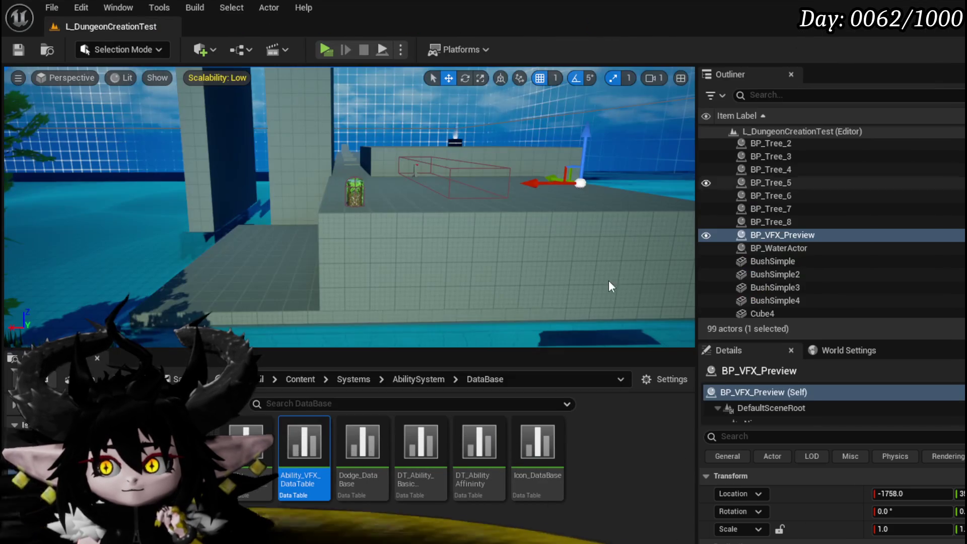
# Review the ArkMorn and Fire_Fluid rows in Ability_VFX_DataTable, then return to BP_VFX_Preview
pyautogui.doubleClick(304, 448)
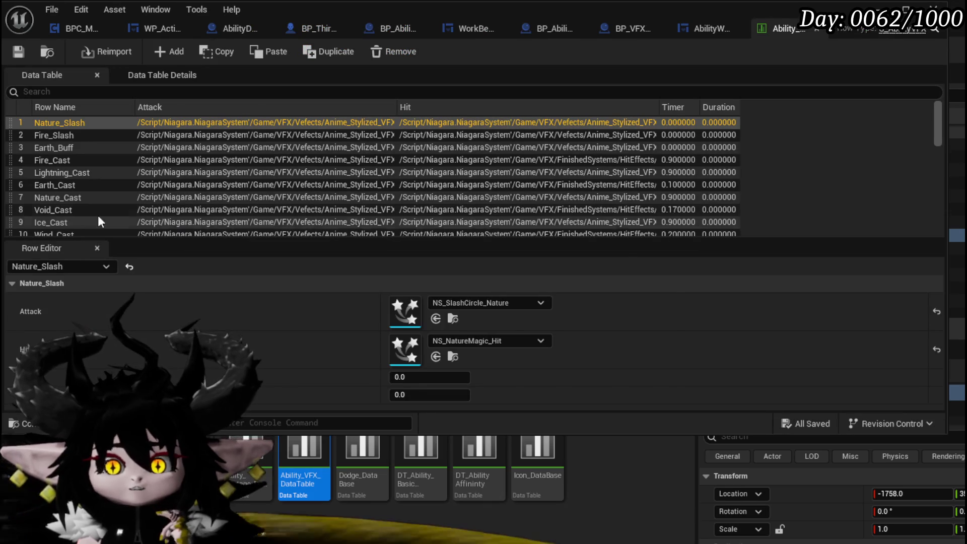
pyautogui.scroll(-2, 63, 182)
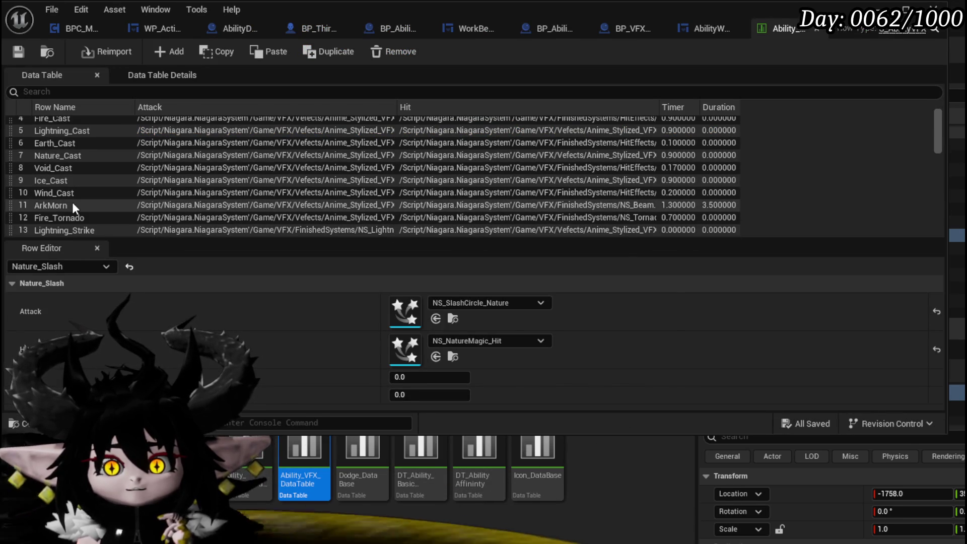
pyautogui.scroll(-1, 72, 201)
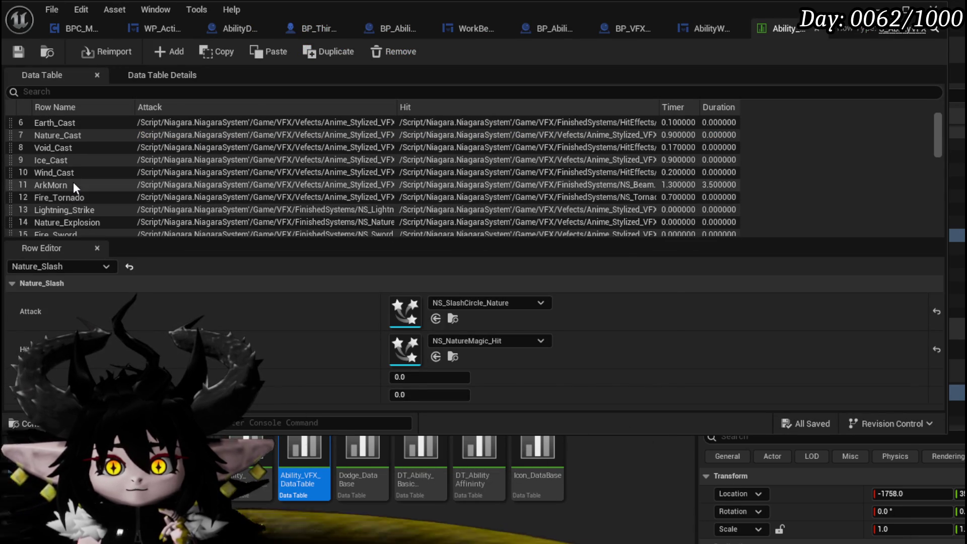
pyautogui.click(73, 184)
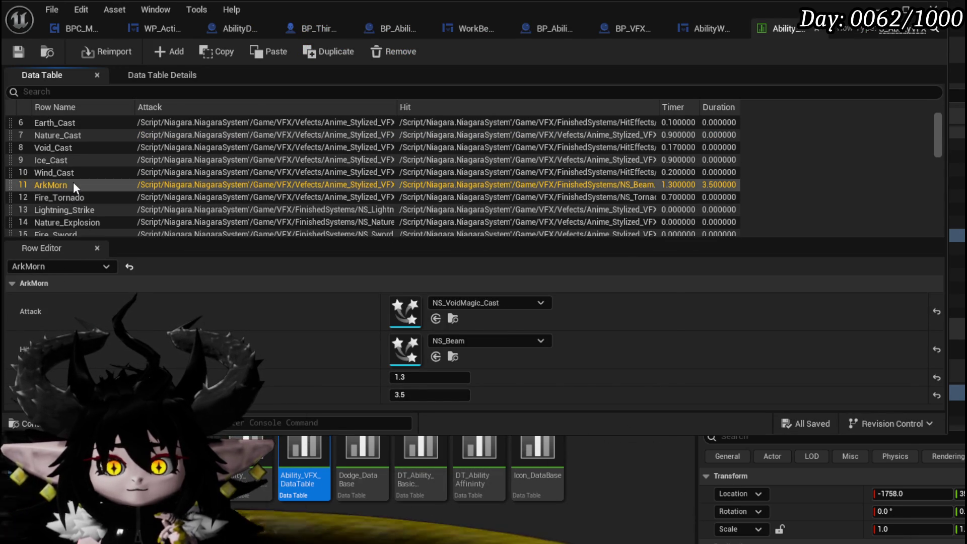
pyautogui.scroll(-2, 81, 214)
pyautogui.scroll(2, 80, 210)
pyautogui.scroll(-3, 80, 210)
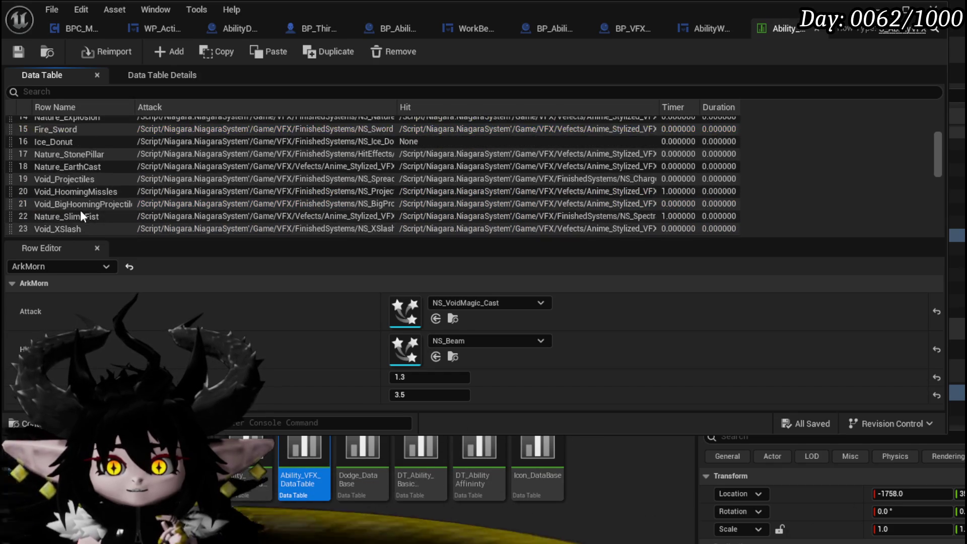
pyautogui.scroll(-2, 81, 212)
pyautogui.click(71, 222)
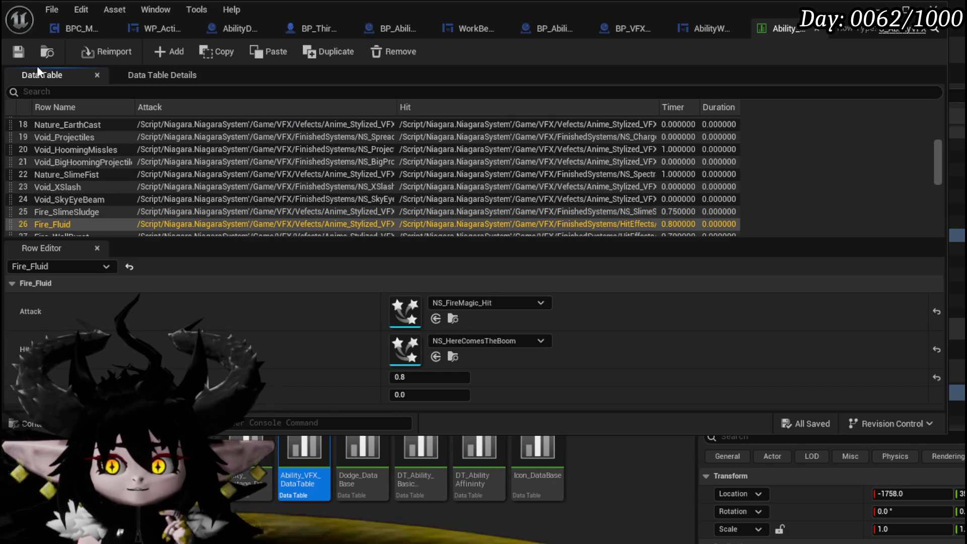
pyautogui.click(712, 31)
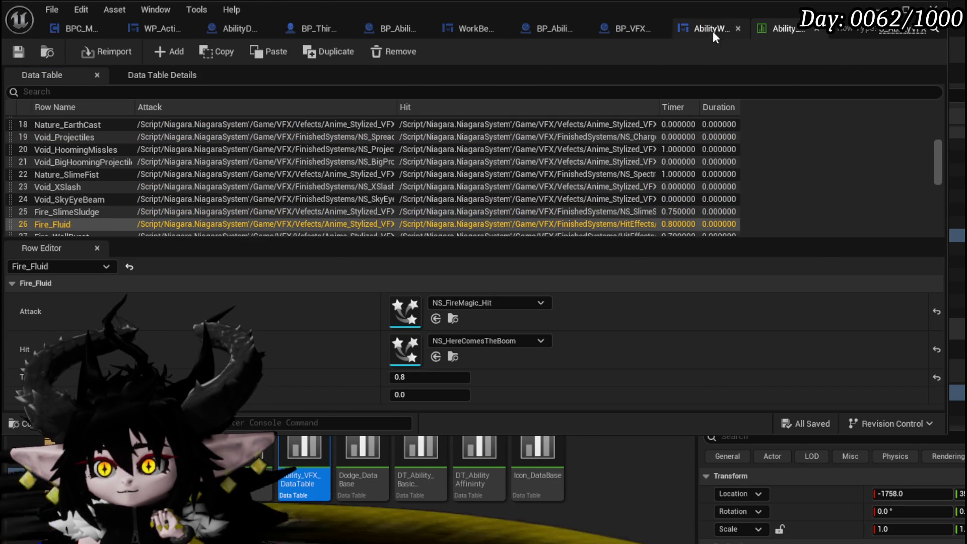
pyautogui.click(598, 30)
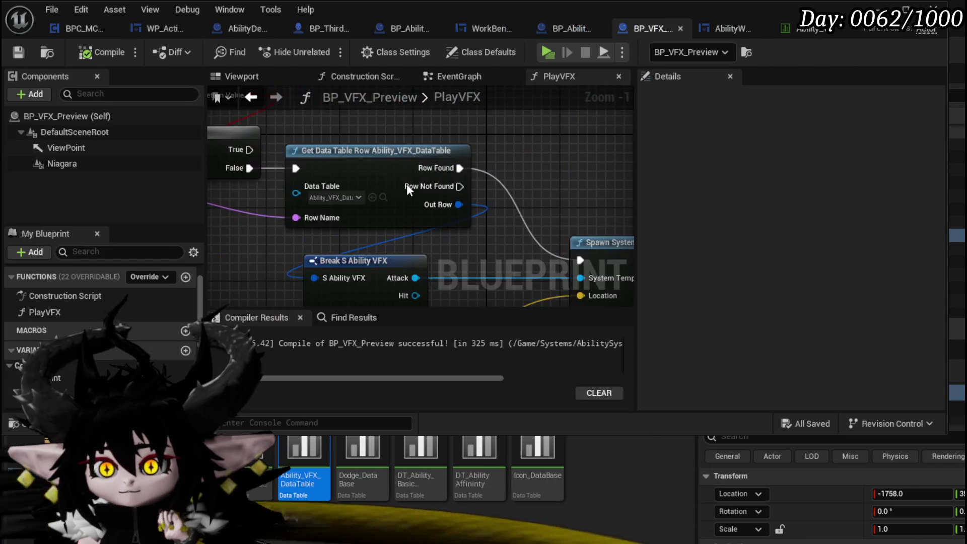
# Connect Break S Ability VFX's Hit pin to System Template, then switch over to test in-game
pyautogui.moveTo(410, 288); pyautogui.dragTo(330, 174)
pyautogui.moveTo(514, 167); pyautogui.dragTo(514, 168)
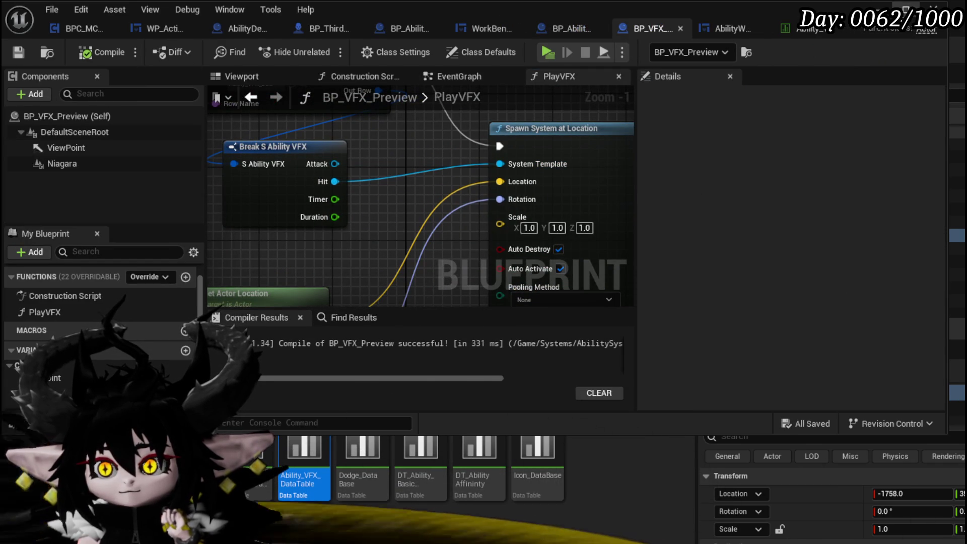
pyautogui.hotkey('alt', 'Tab')
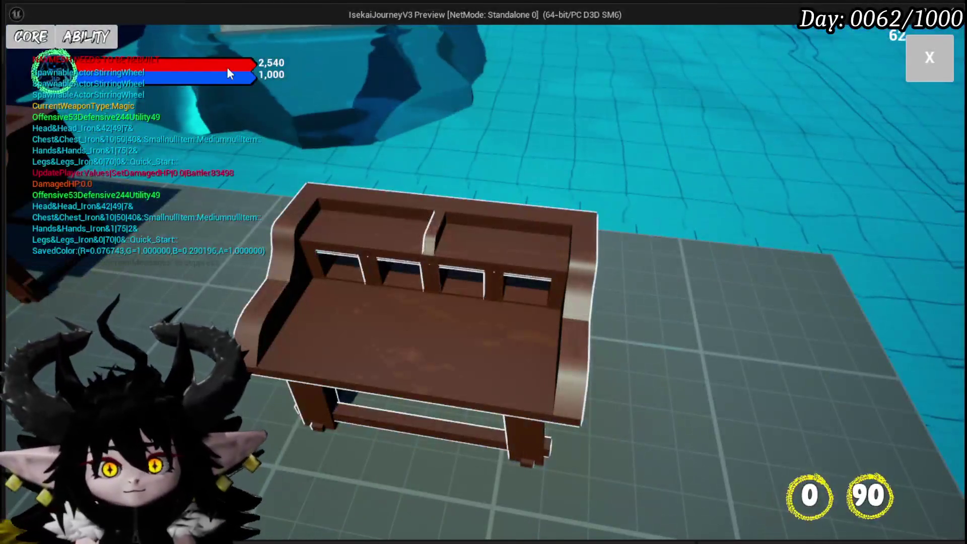
# In the game's Edit Core screen, choose the Status core and open its Main Attack card
pyautogui.click(95, 33)
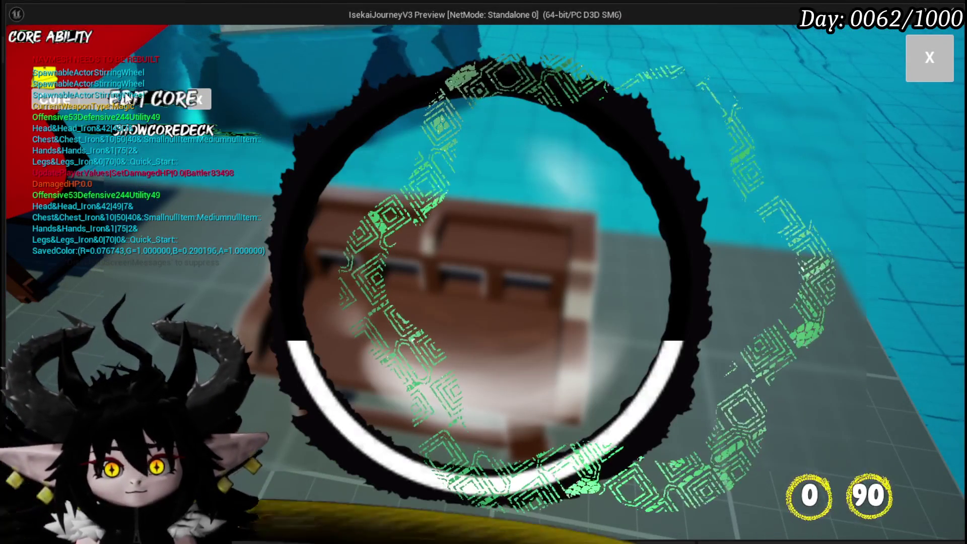
pyautogui.click(111, 97)
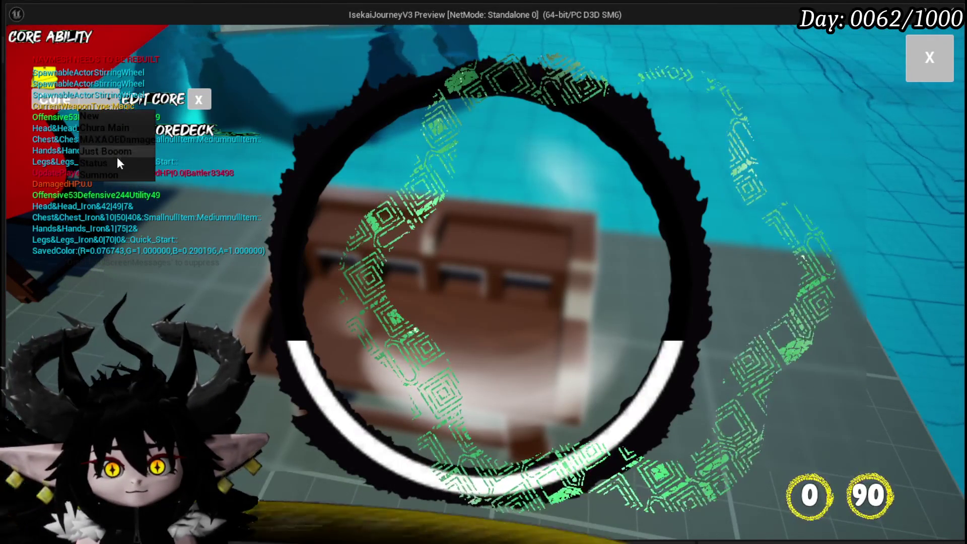
pyautogui.click(113, 163)
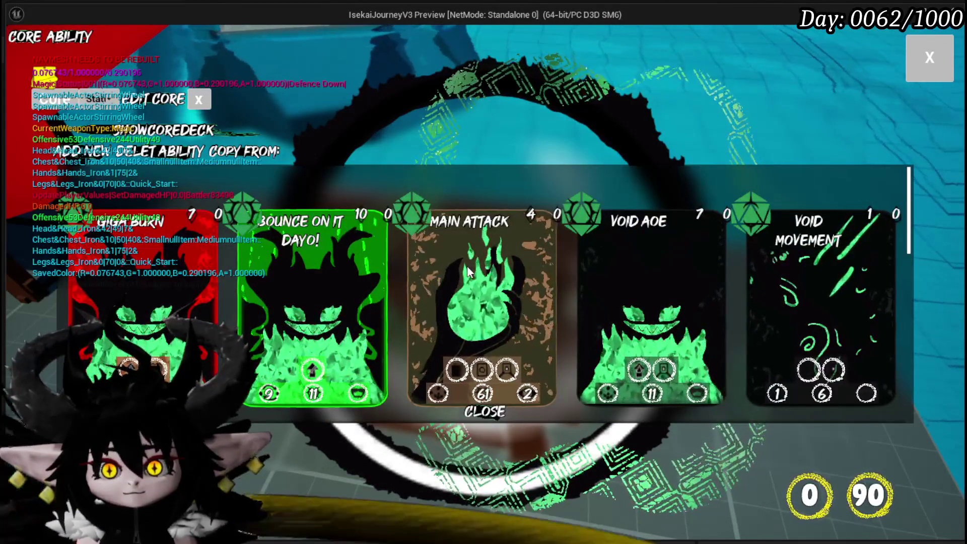
pyautogui.click(467, 268)
# Set Main Attack's element to Earth, preview its VFX options, then stop the game preview
pyautogui.click(512, 164)
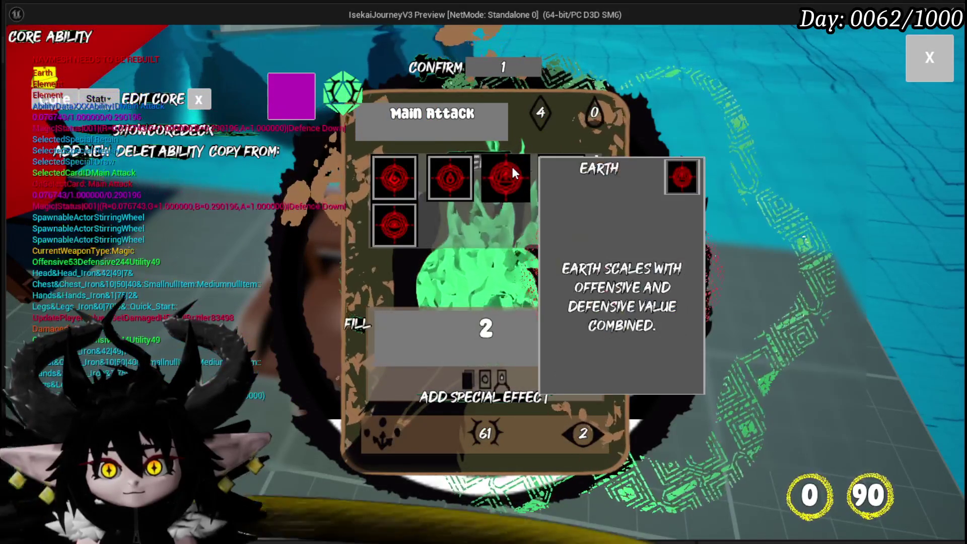
pyautogui.click(512, 167)
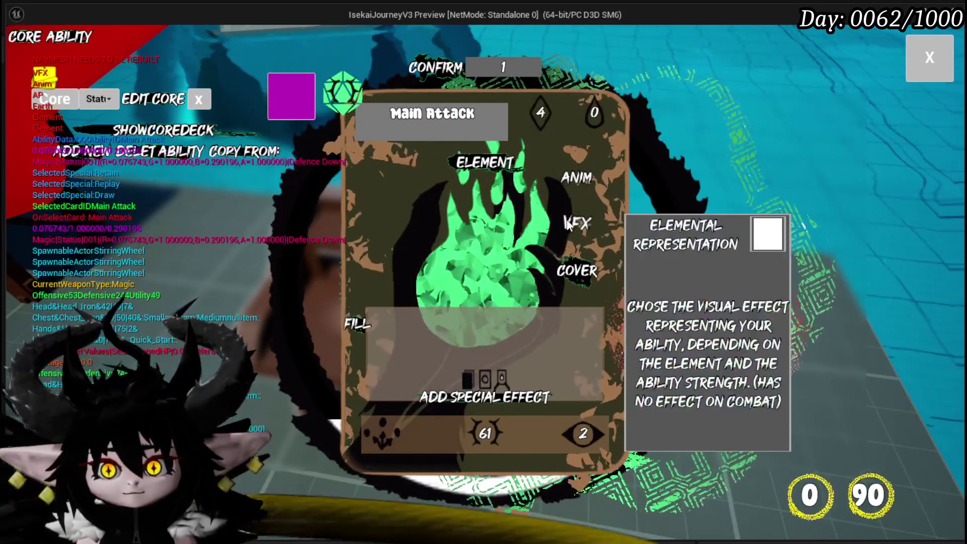
pyautogui.click(574, 220)
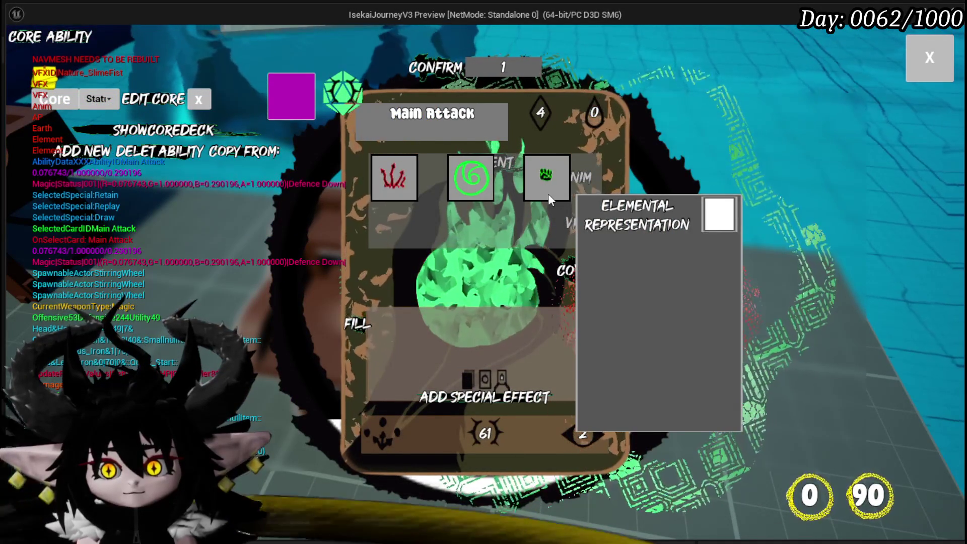
pyautogui.moveTo(485, 184)
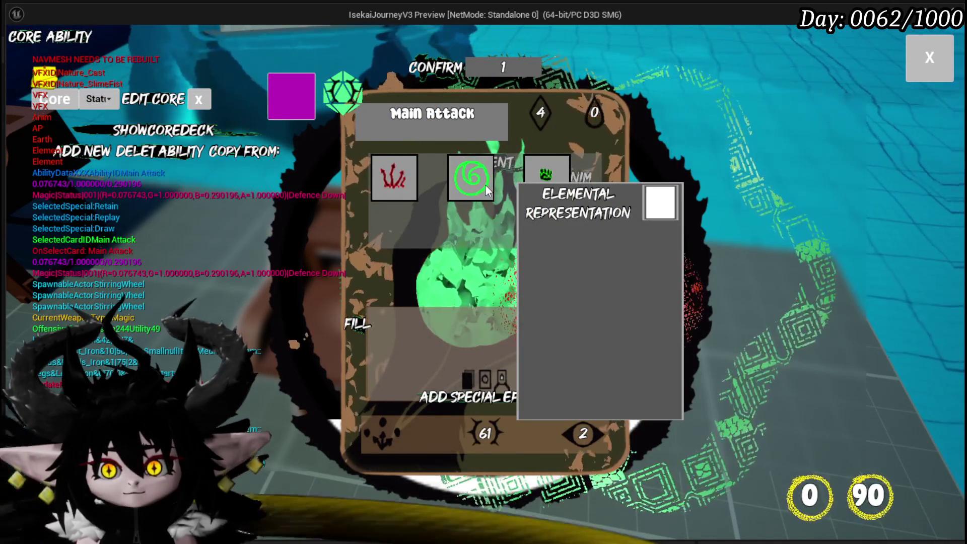
pyautogui.moveTo(400, 177)
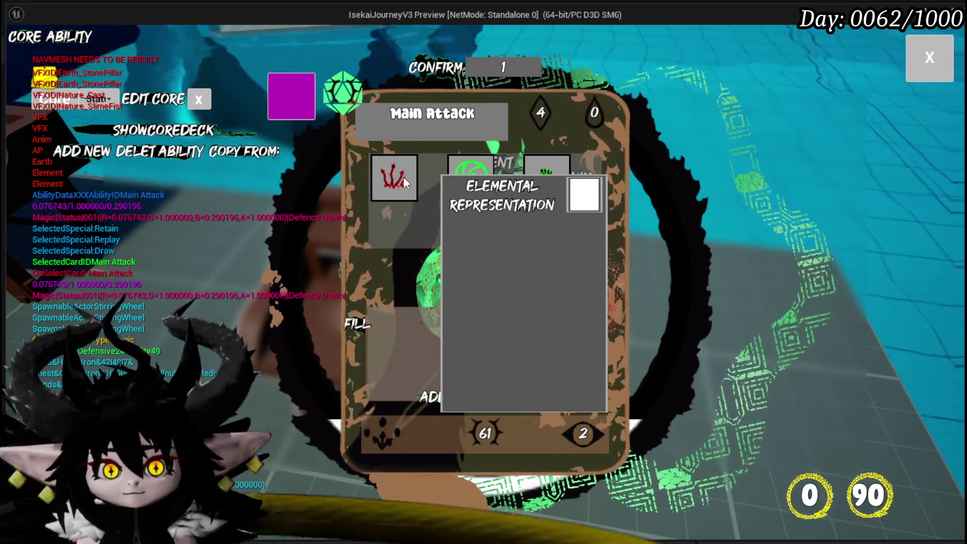
pyautogui.press('Escape')
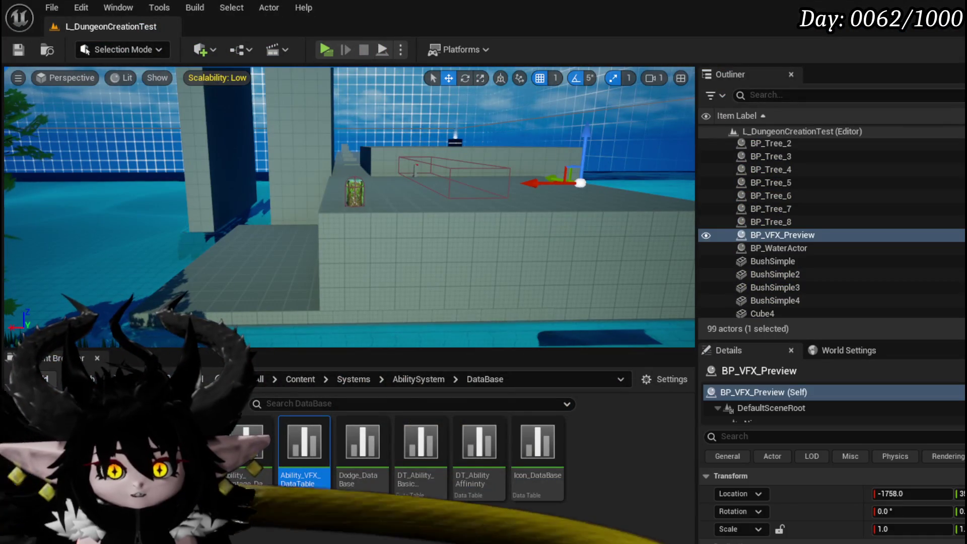
# Save the level and return to the BP_VFX_Preview PlayVFX graph
pyautogui.click(19, 49)
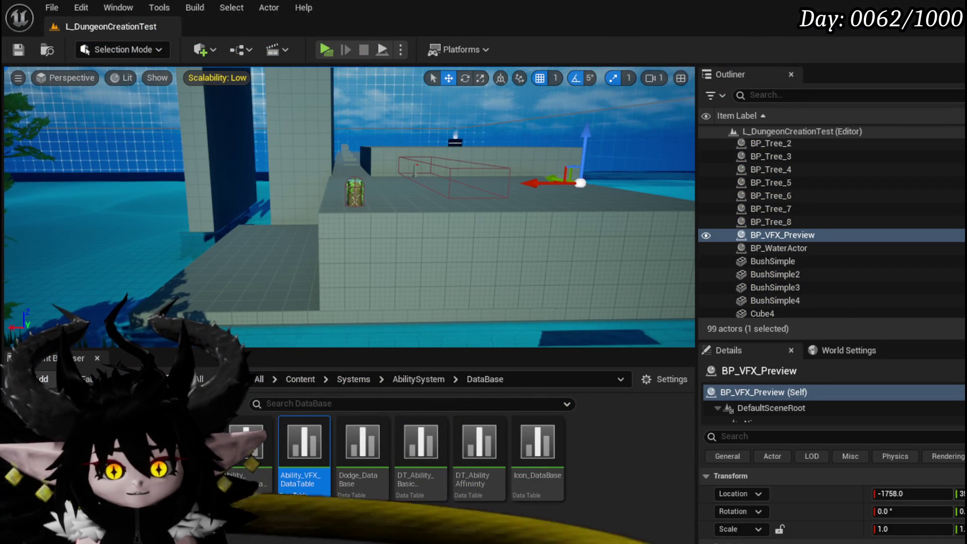
pyautogui.hotkey('alt', 'Tab')
pyautogui.scroll(-2, 382, 141)
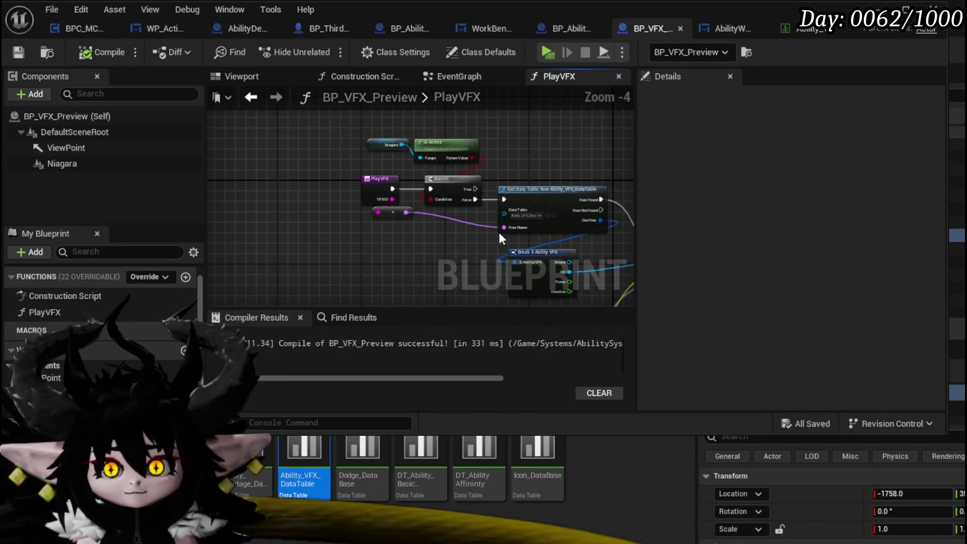
pyautogui.moveTo(517, 237); pyautogui.dragTo(367, 213)
pyautogui.scroll(1, 346, 203)
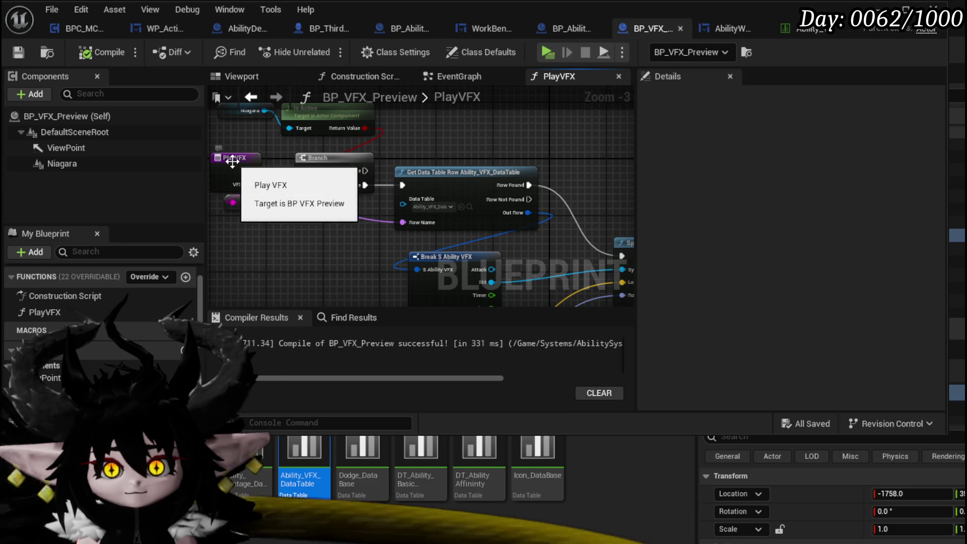
# Add a breakpoint on Get Data Table Row and bring Spawn System at Location into view
pyautogui.rightClick(432, 173)
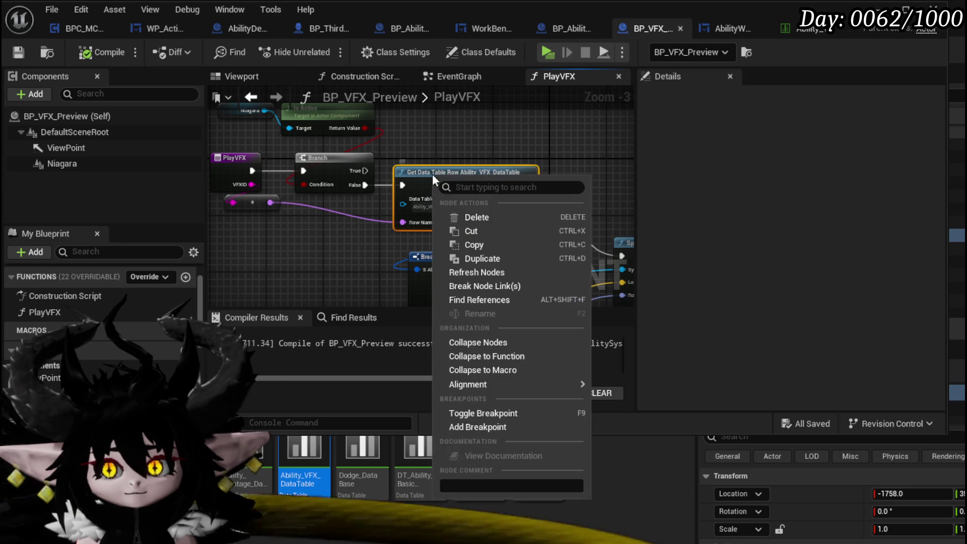
pyautogui.click(463, 423)
pyautogui.moveTo(629, 225)
pyautogui.mouseDown()
pyautogui.moveTo(580, 204)
pyautogui.moveTo(353, 175)
pyautogui.mouseUp()
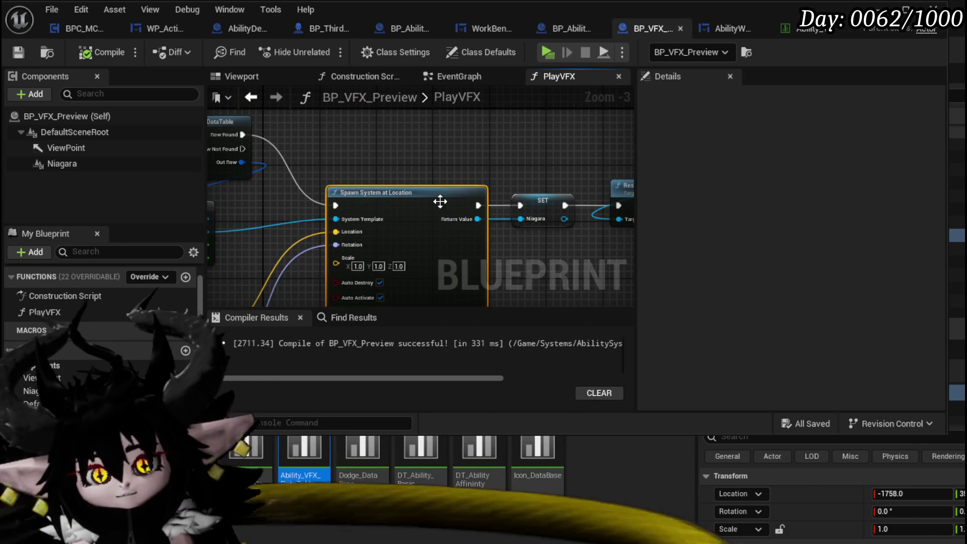
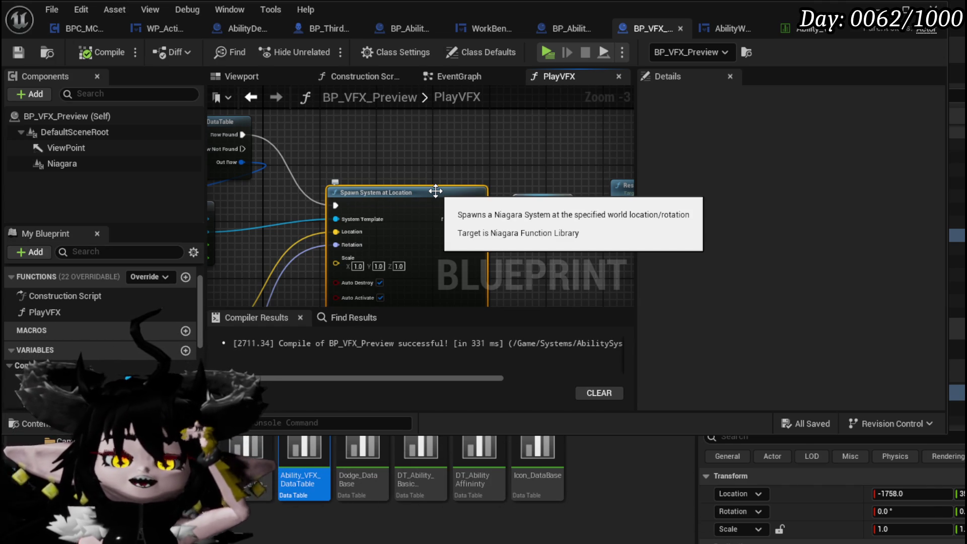
# Minimize the Blueprint editor and show the Status core's ability cards in the game's Core Ability panel
pyautogui.click(374, 135)
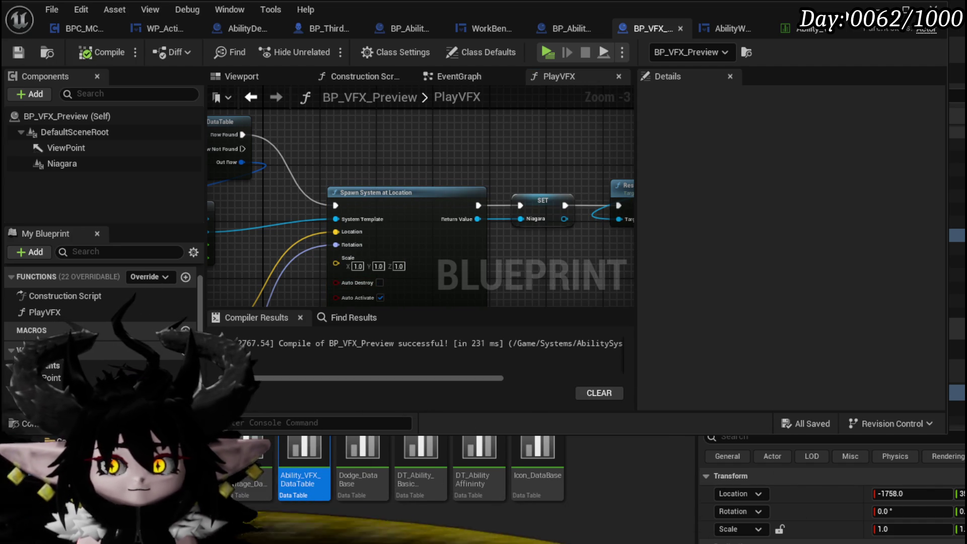
pyautogui.click(882, 9)
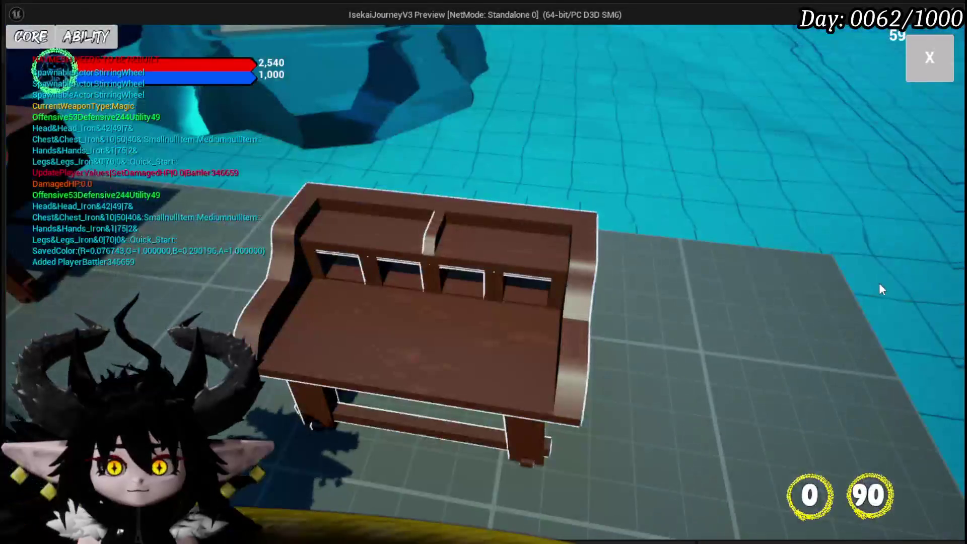
pyautogui.click(140, 36)
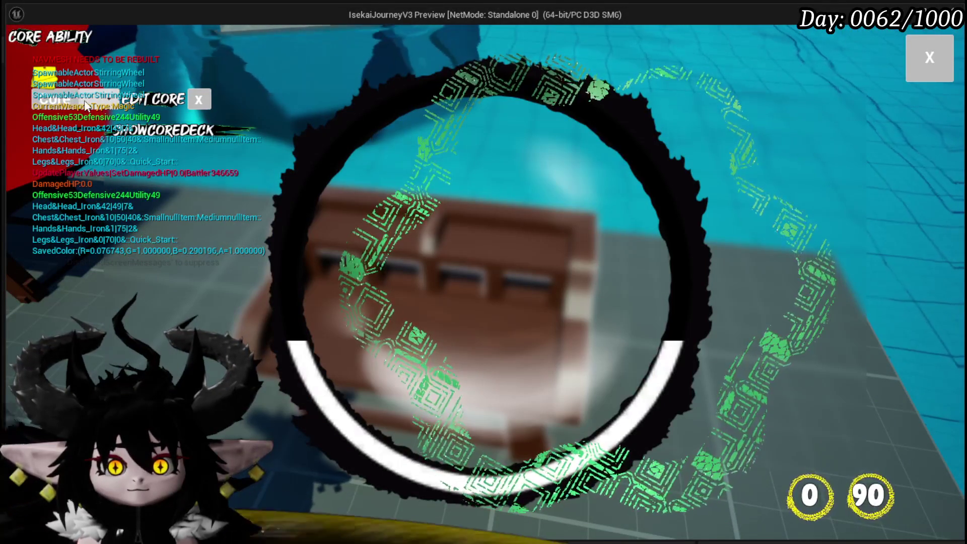
pyautogui.click(97, 100)
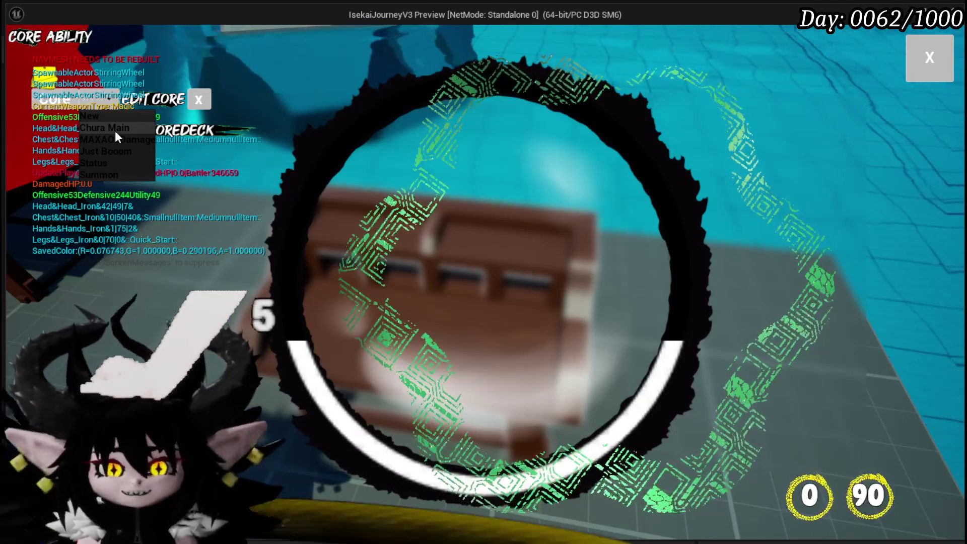
pyautogui.click(107, 162)
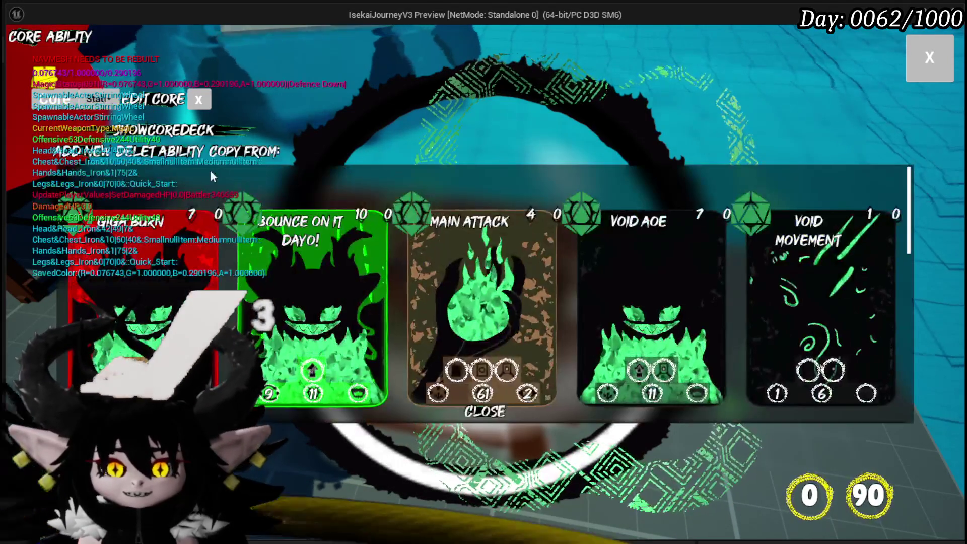
# Edit the Main Attack card and pick a VFX option to hit the PlayVFX breakpoint
pyautogui.click(448, 256)
pyautogui.click(574, 225)
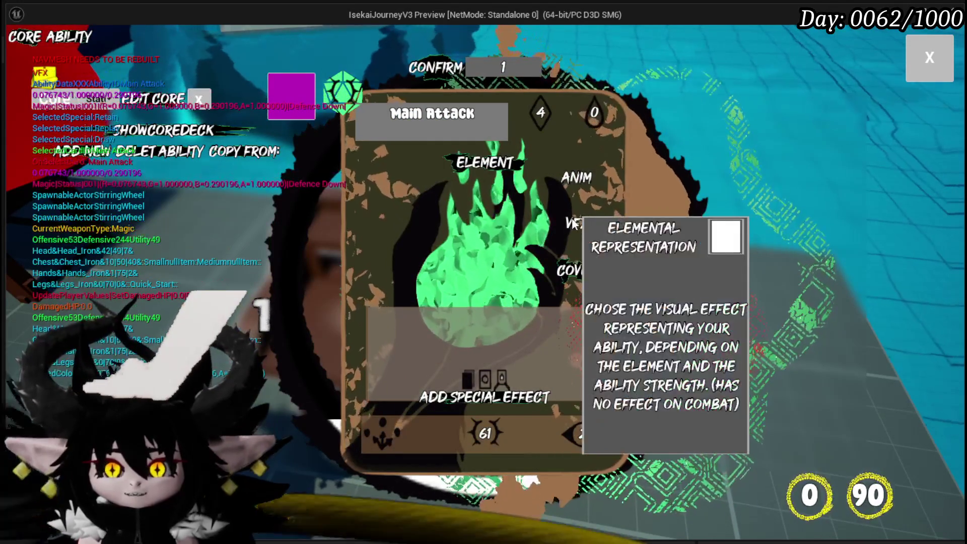
pyautogui.click(574, 224)
pyautogui.click(549, 196)
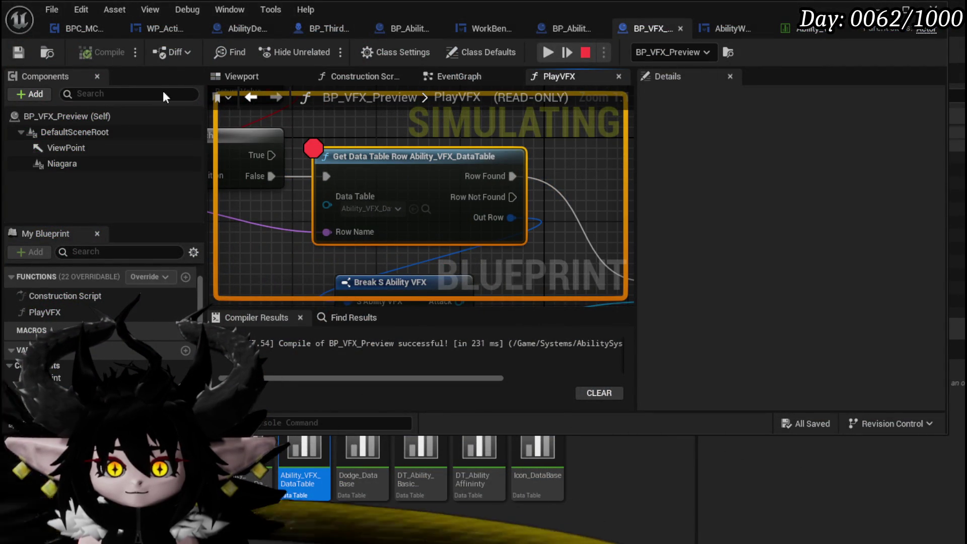
# Close the content drawer, frame the PlayVFX node chain and resume the paused simulation
pyautogui.moveTo(324, 230)
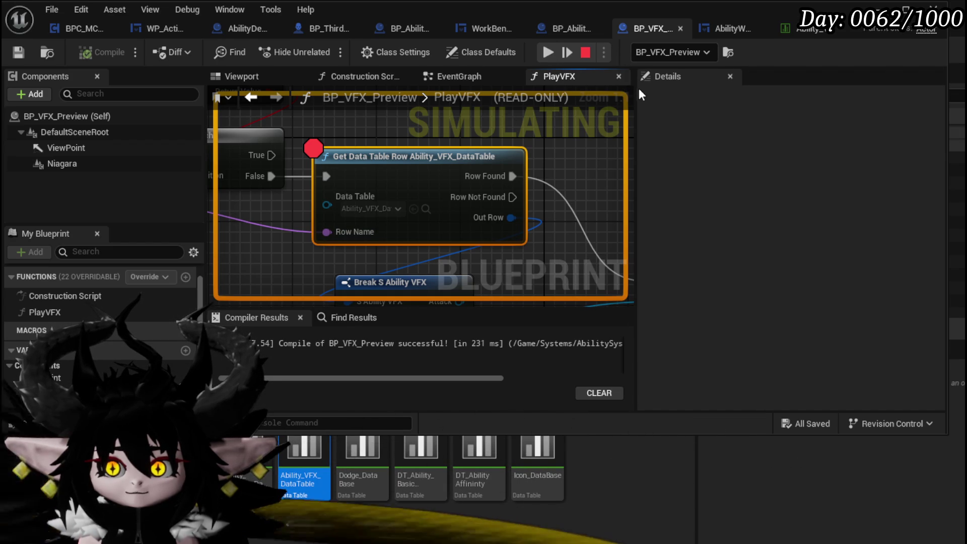
pyautogui.scroll(-3, 347, 111)
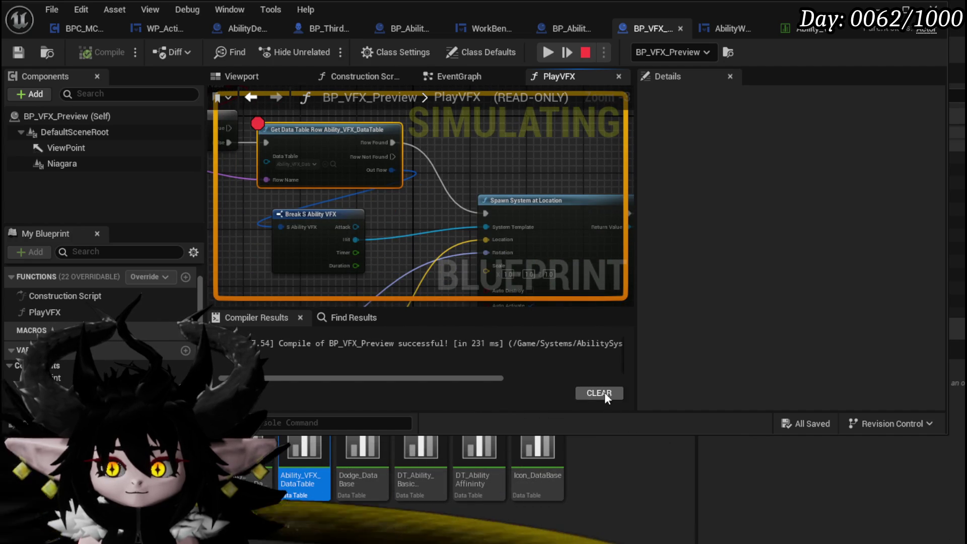
pyautogui.click(476, 211)
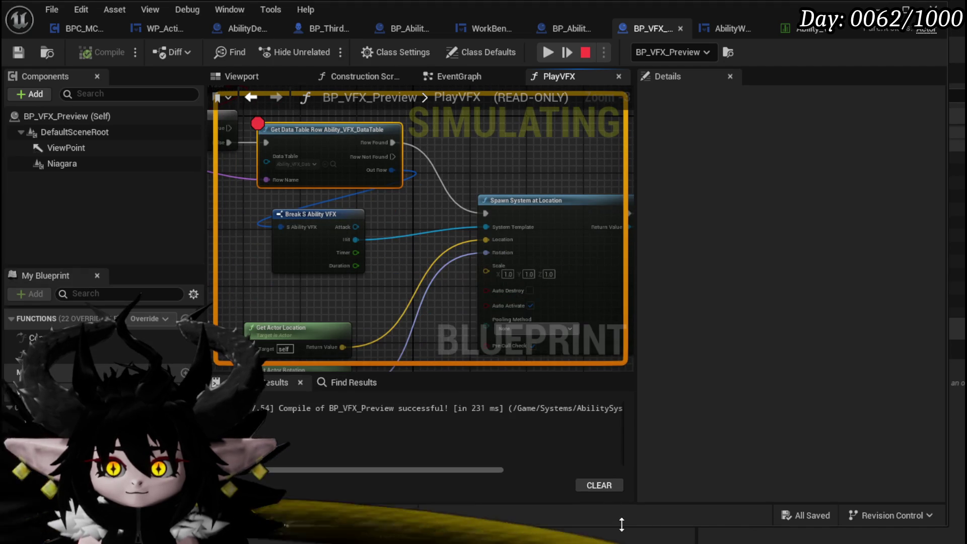
pyautogui.scroll(-3, 388, 172)
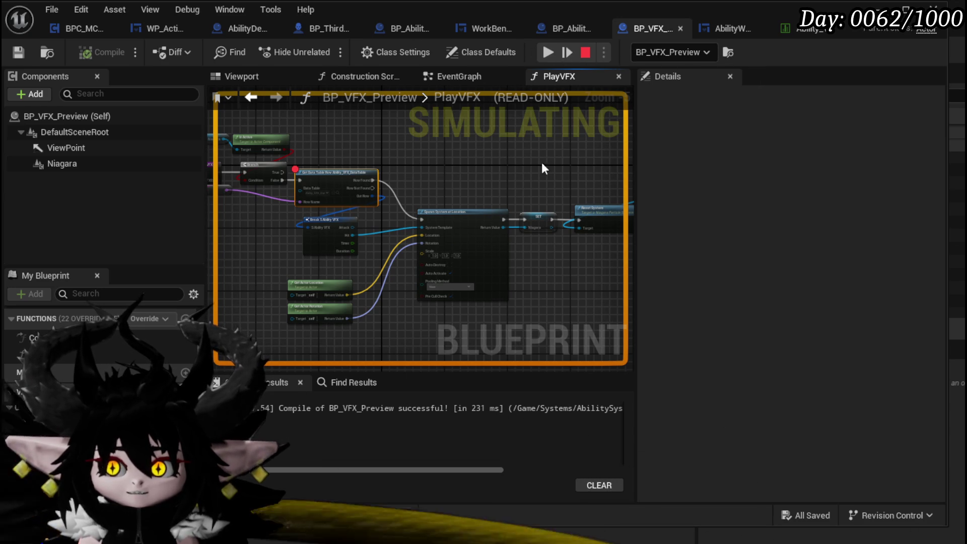
pyautogui.moveTo(416, 207); pyautogui.dragTo(440, 189)
pyautogui.click(548, 53)
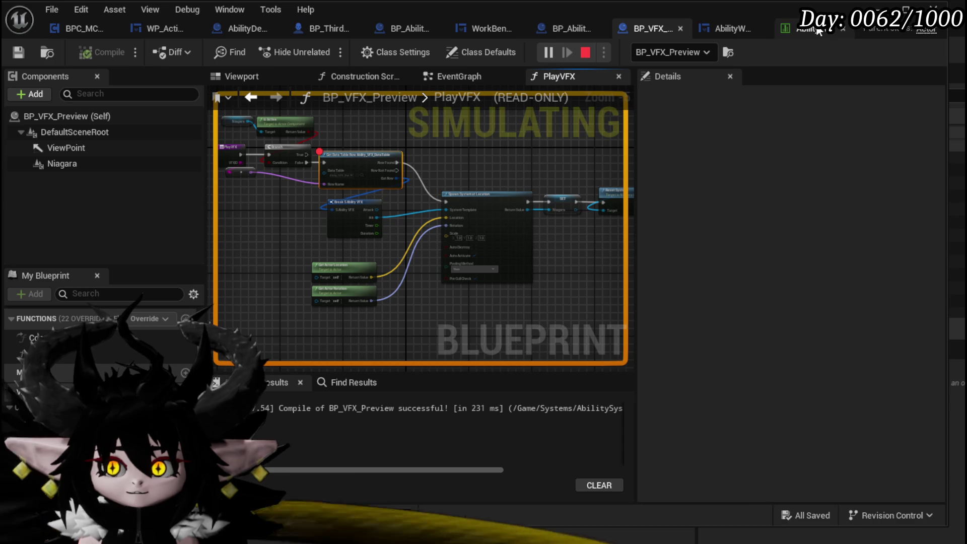
# Move the breakpoint from Get Data Table Row to Spawn System at Location, then stop play
pyautogui.moveTo(397, 179)
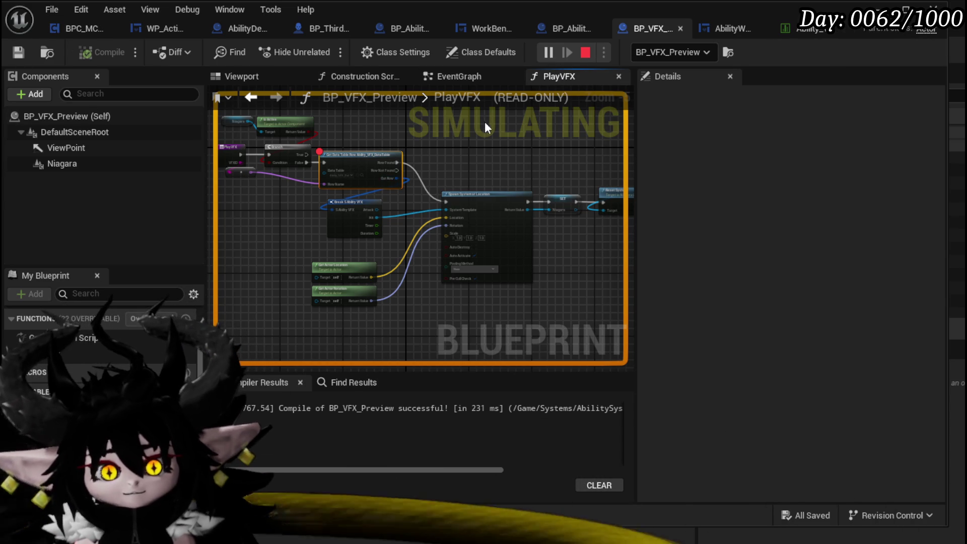
pyautogui.scroll(2, 497, 174)
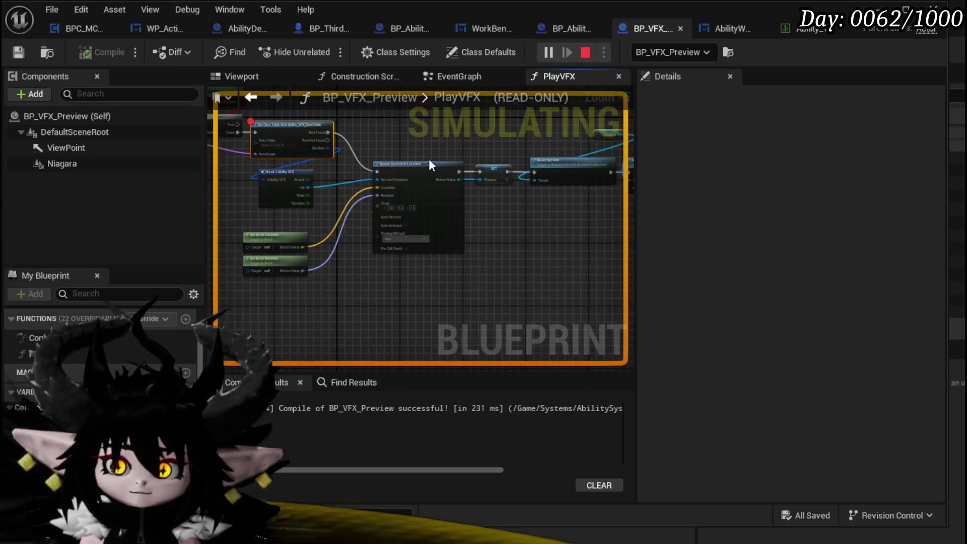
pyautogui.rightClick(537, 202)
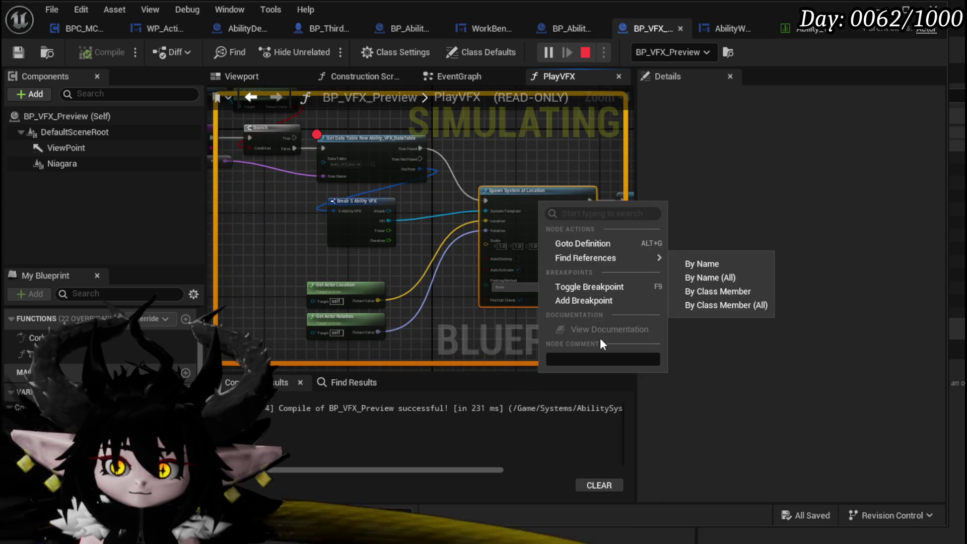
pyautogui.click(575, 298)
pyautogui.rightClick(355, 143)
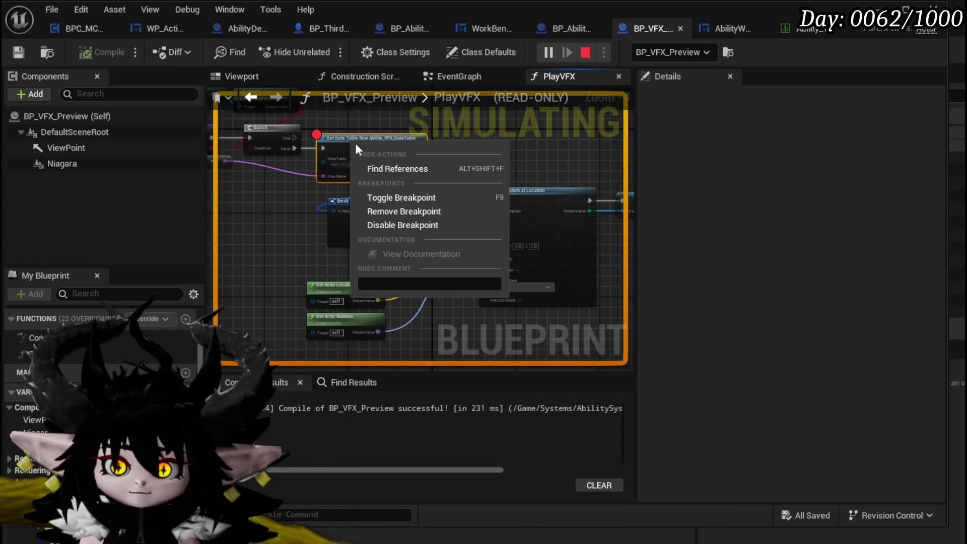
pyautogui.click(422, 211)
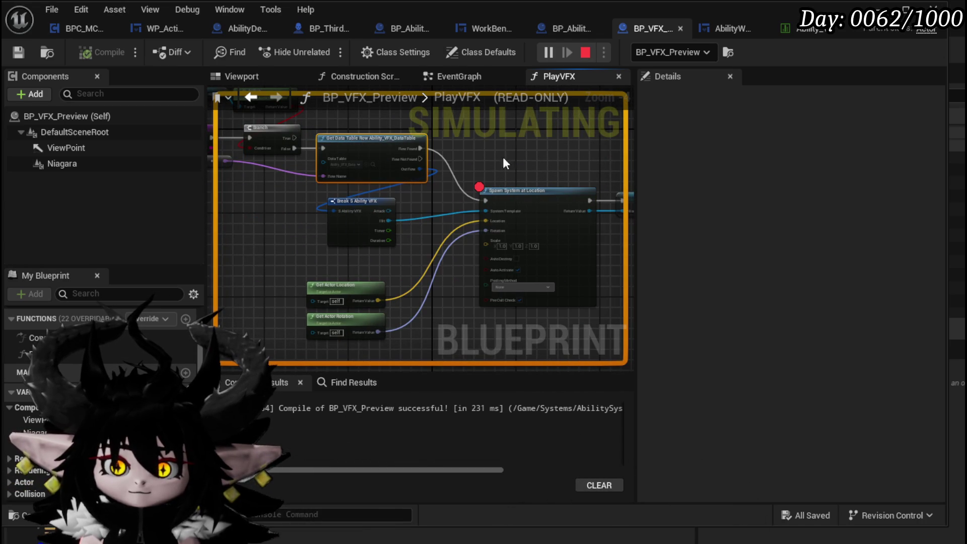
pyautogui.click(585, 52)
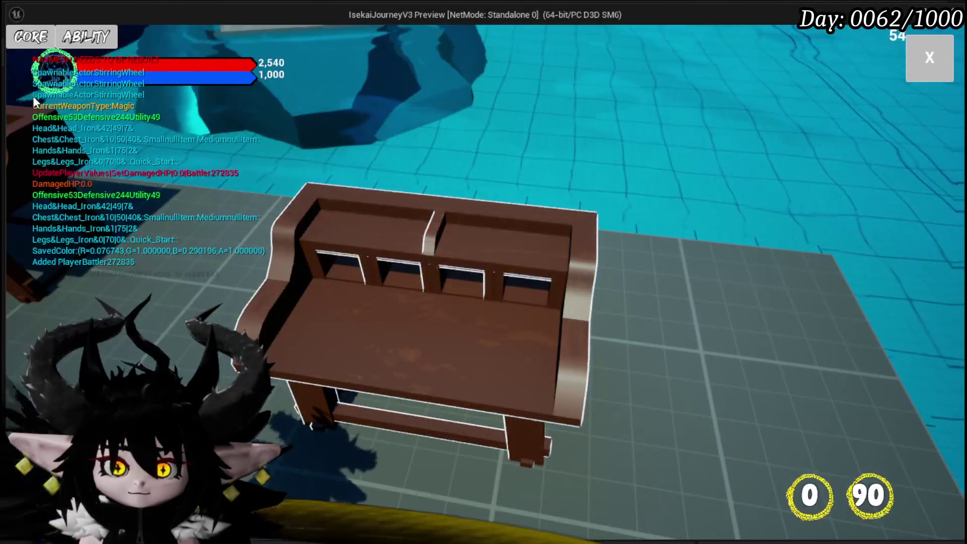
# In the game, edit the Main Attack card and pick a VFX option to trigger the new breakpoint
pyautogui.click(92, 44)
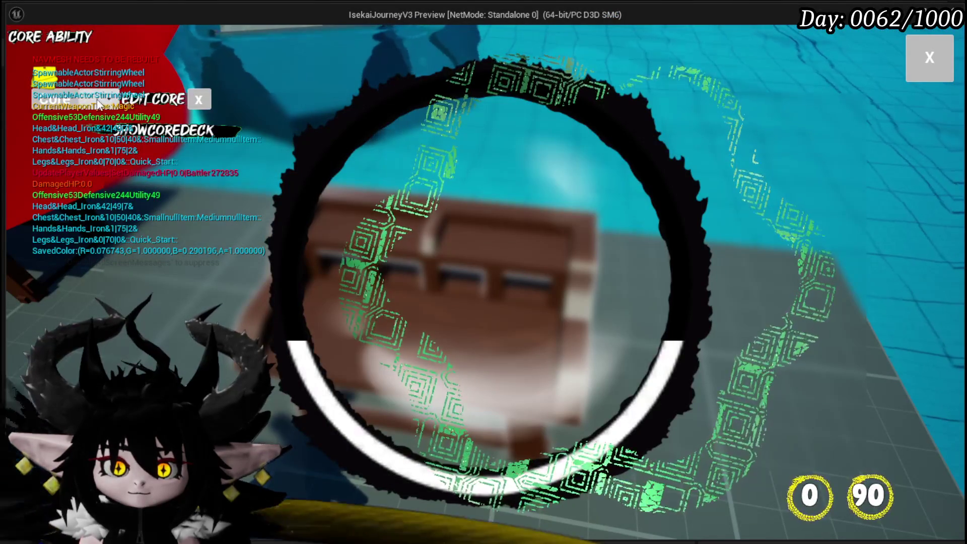
pyautogui.click(104, 105)
pyautogui.click(101, 167)
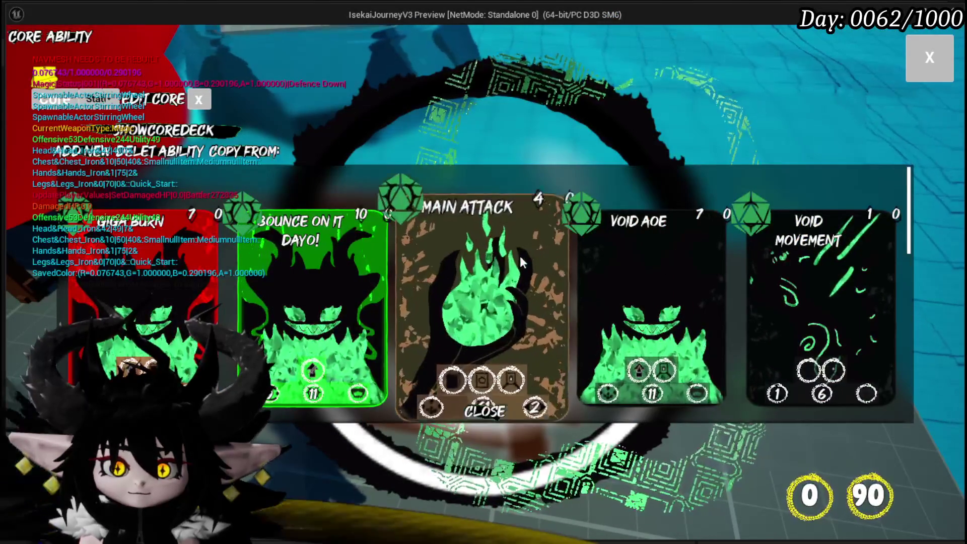
pyautogui.click(525, 252)
pyautogui.click(568, 225)
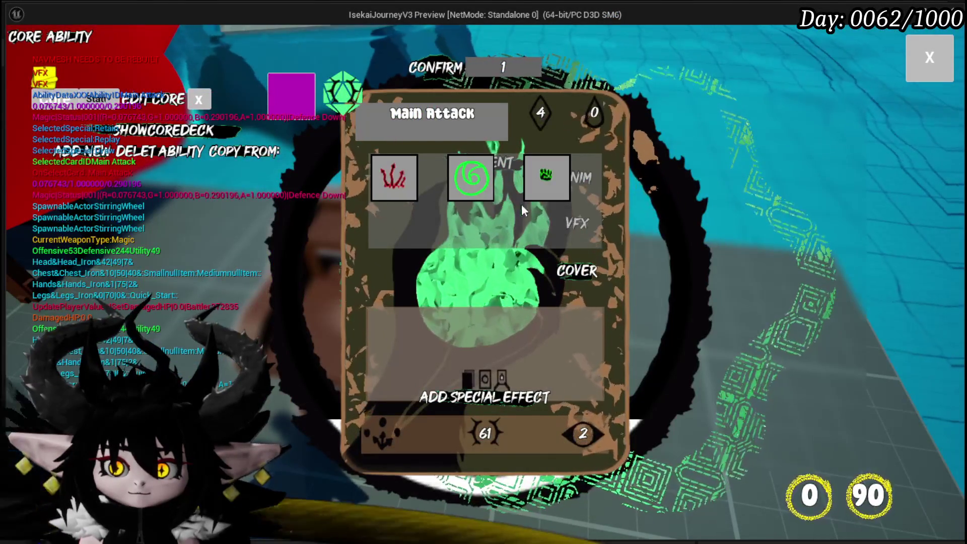
pyautogui.click(537, 189)
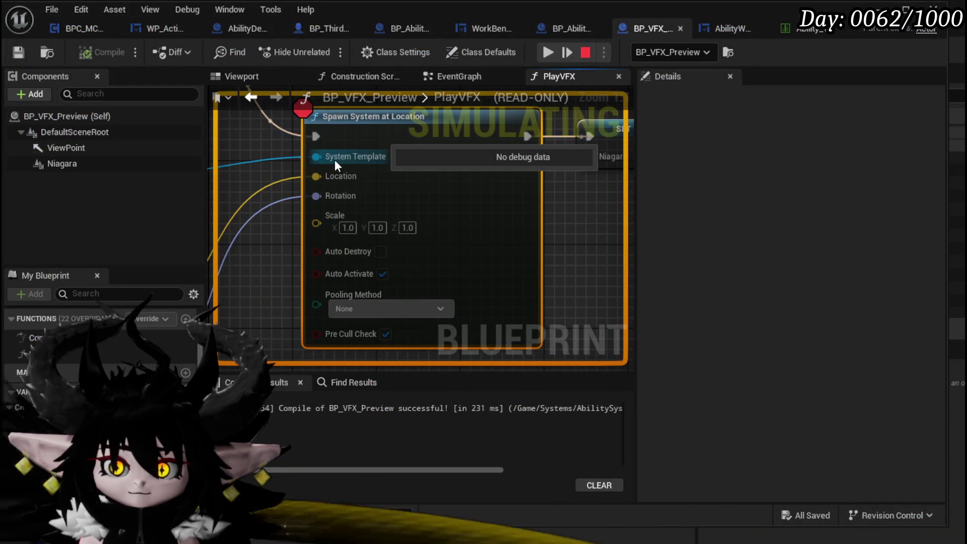
# Inspect the paused Break S Ability VFX area, then return to the game and end the session
pyautogui.scroll(-2, 297, 188)
pyautogui.moveTo(297, 188); pyautogui.dragTo(222, 202)
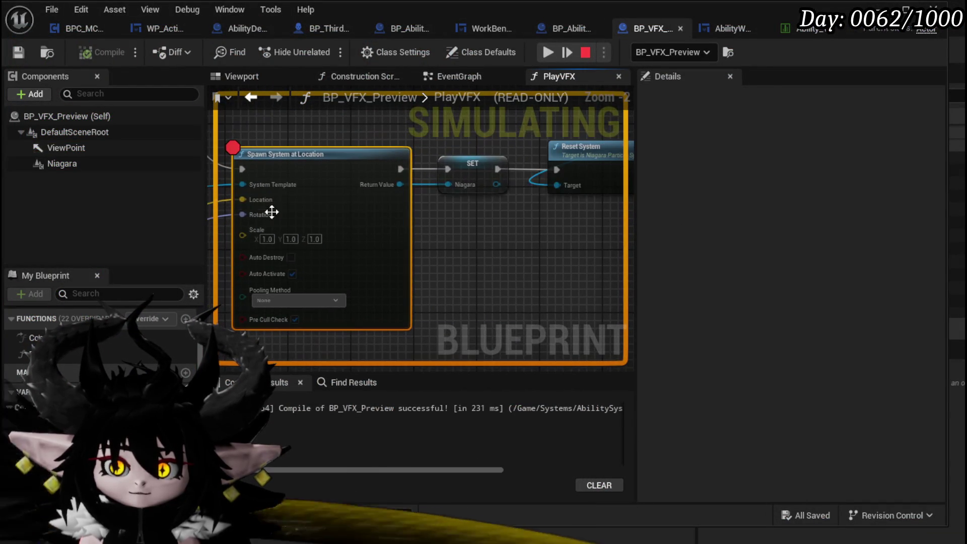
pyautogui.moveTo(404, 185)
pyautogui.mouseDown()
pyautogui.moveTo(455, 207)
pyautogui.moveTo(296, 198)
pyautogui.moveTo(346, 213)
pyautogui.moveTo(487, 207)
pyautogui.moveTo(386, 215)
pyautogui.mouseUp()
pyautogui.scroll(-2, 456, 207)
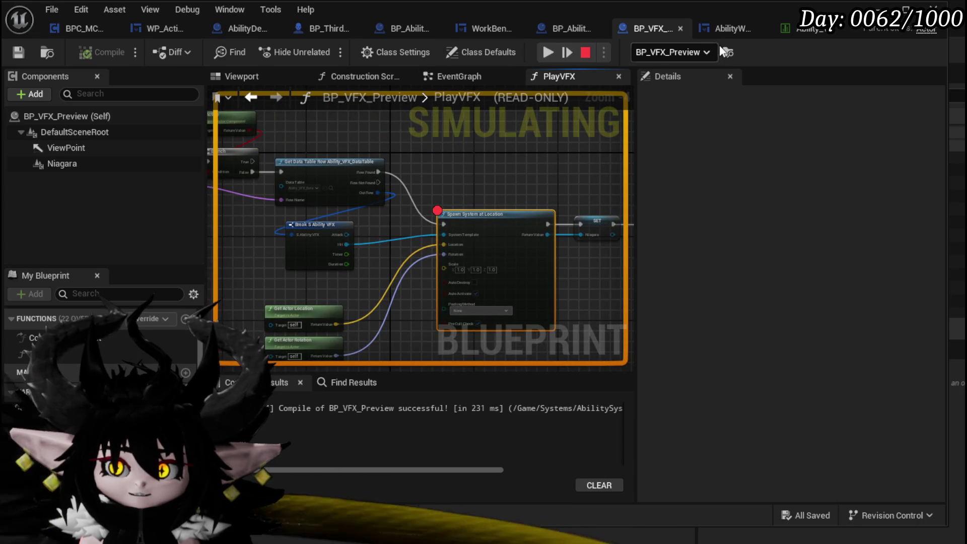
pyautogui.click(871, 8)
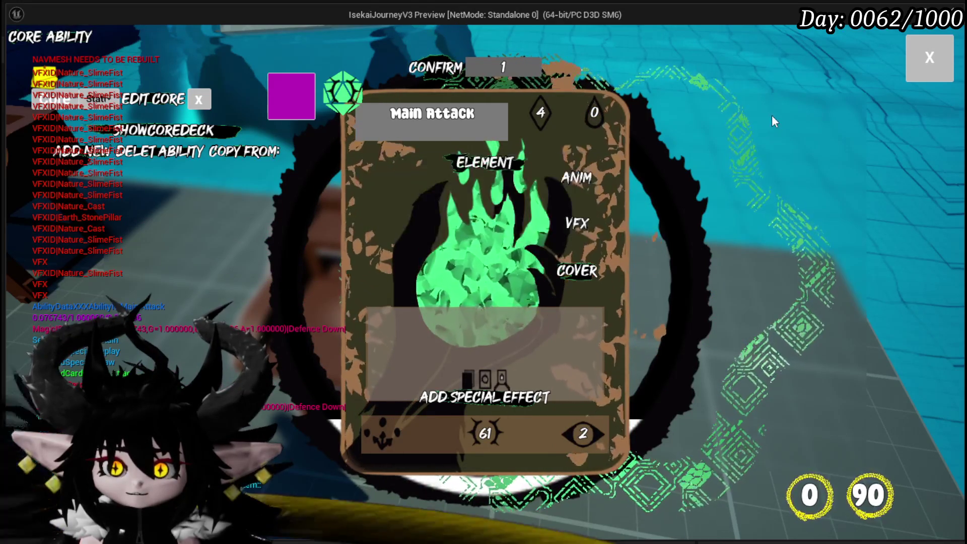
pyautogui.press('Escape')
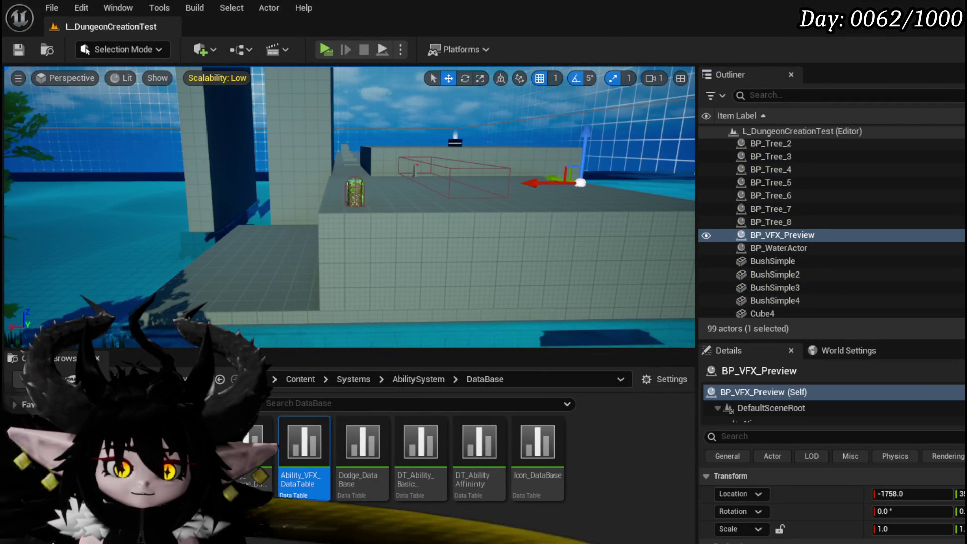
# Remove the breakpoint from Spawn System at Location in BP_VFX_Preview
pyautogui.hotkey('alt', 'Tab')
pyautogui.rightClick(474, 232)
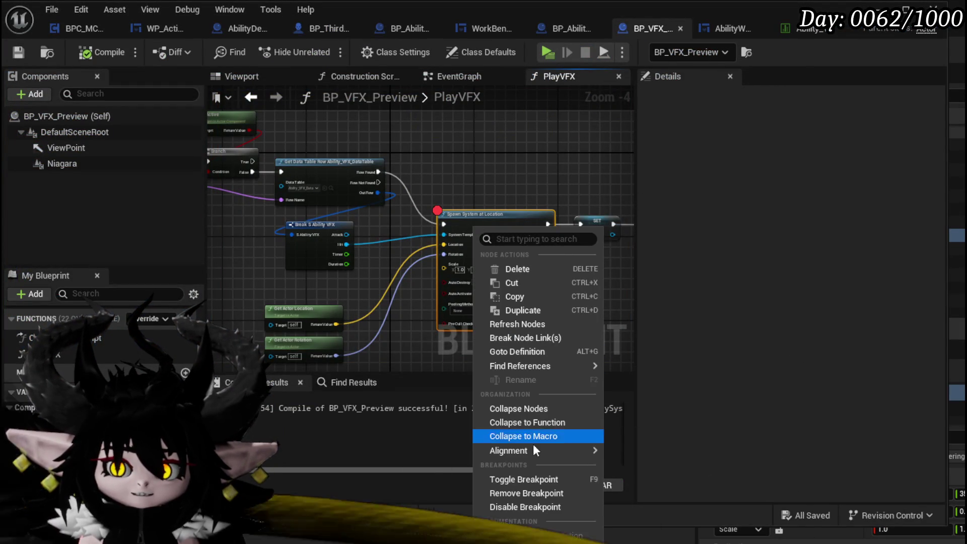
pyautogui.click(510, 493)
# Reposition the Niagara variable node and review the PlayVFX graph from Get Data Table Row to Reset System
pyautogui.moveTo(371, 191); pyautogui.dragTo(432, 228)
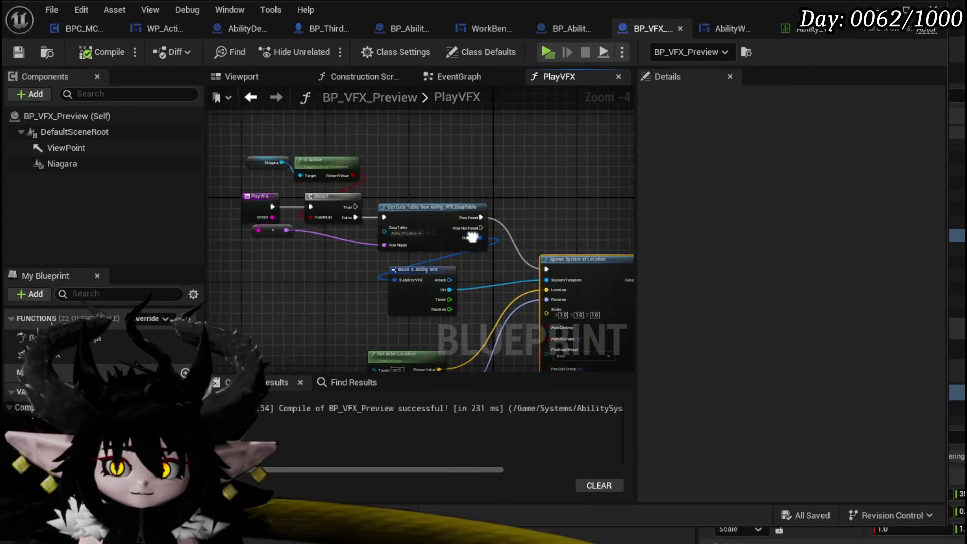
pyautogui.moveTo(304, 192)
pyautogui.mouseDown()
pyautogui.moveTo(287, 186)
pyautogui.moveTo(447, 175)
pyautogui.moveTo(430, 155)
pyautogui.moveTo(552, 176)
pyautogui.mouseUp()
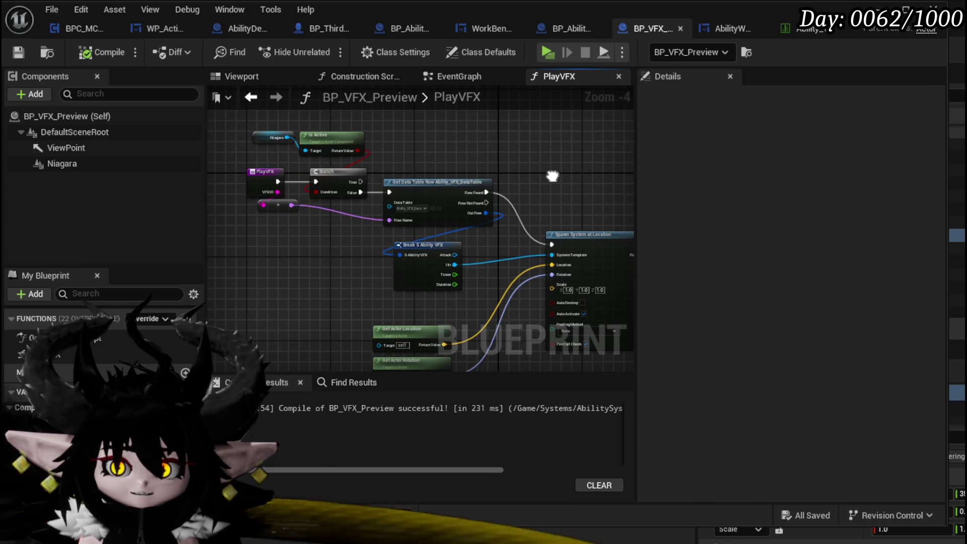
pyautogui.moveTo(553, 176); pyautogui.dragTo(327, 176)
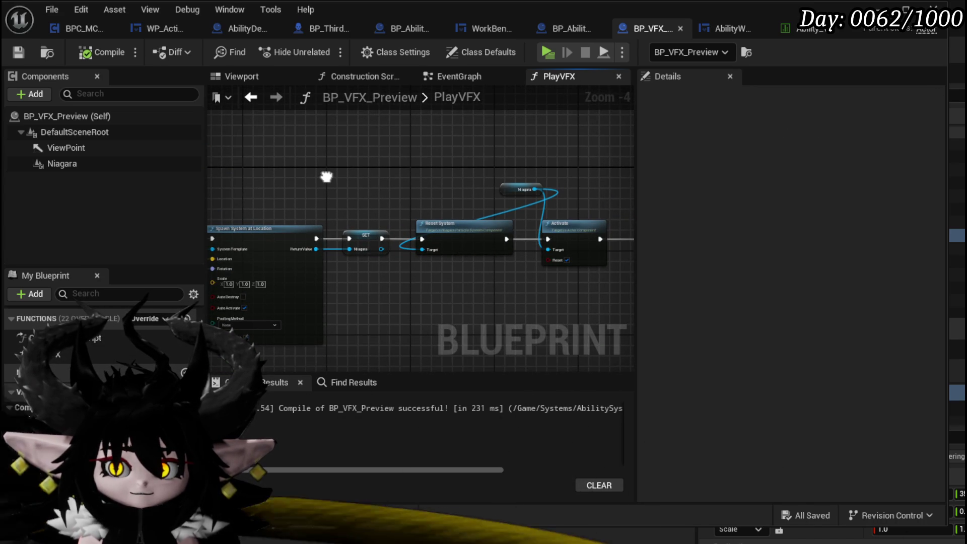
pyautogui.moveTo(523, 191)
pyautogui.mouseDown()
pyautogui.moveTo(485, 189)
pyautogui.moveTo(460, 212)
pyautogui.mouseUp()
pyautogui.click(540, 195)
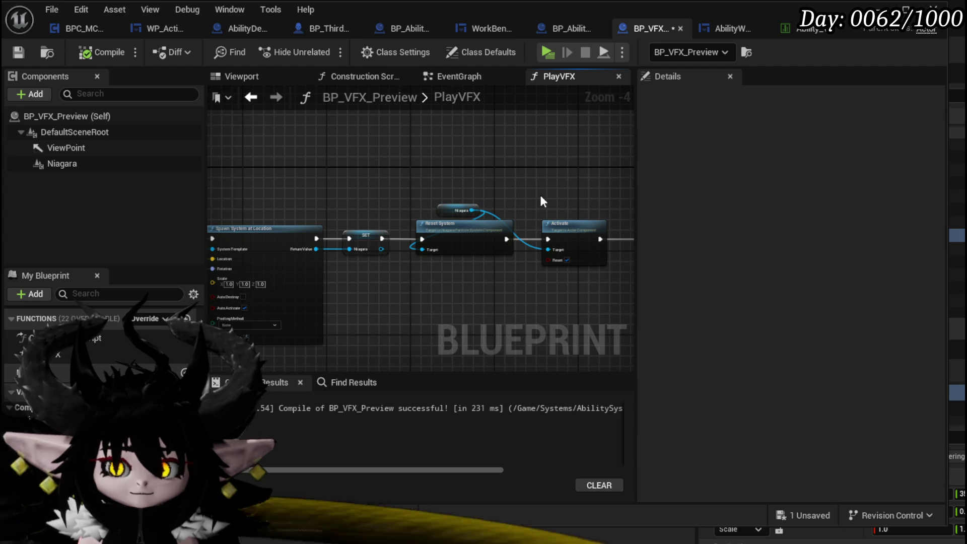
pyautogui.moveTo(541, 197); pyautogui.dragTo(575, 193)
pyautogui.moveTo(305, 207); pyautogui.dragTo(445, 195)
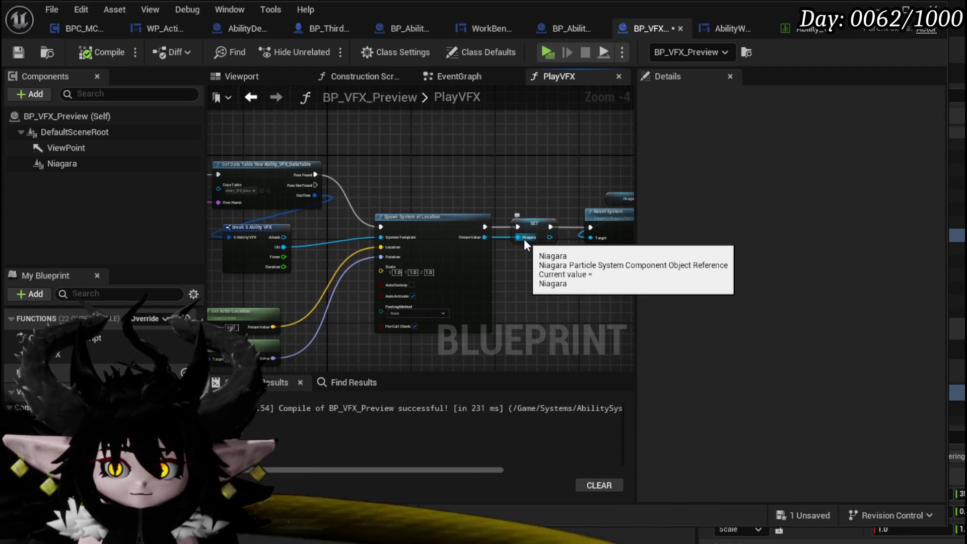
pyautogui.moveTo(524, 239); pyautogui.dragTo(614, 234)
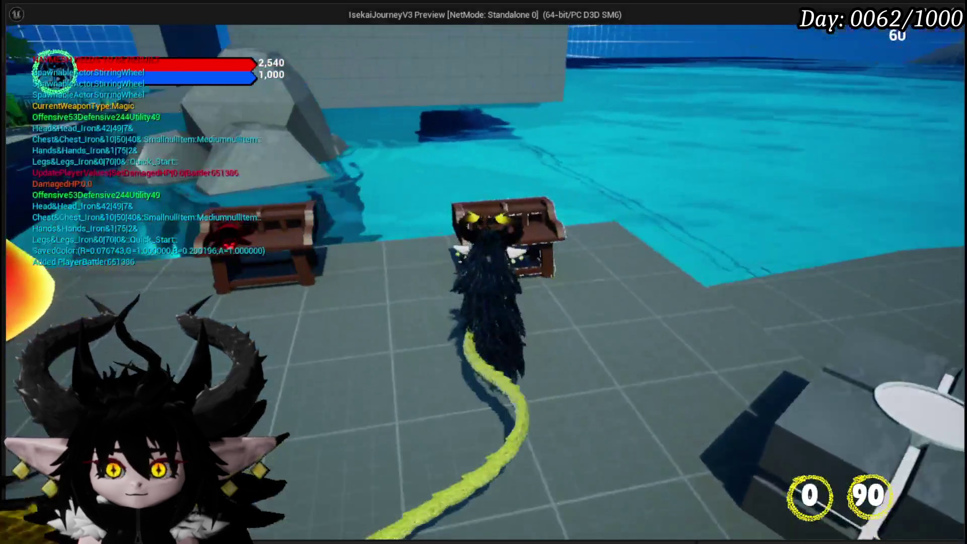
# At the workbench, open the Status core's Main Attack card and inspect its first VFX choice
pyautogui.press('e')
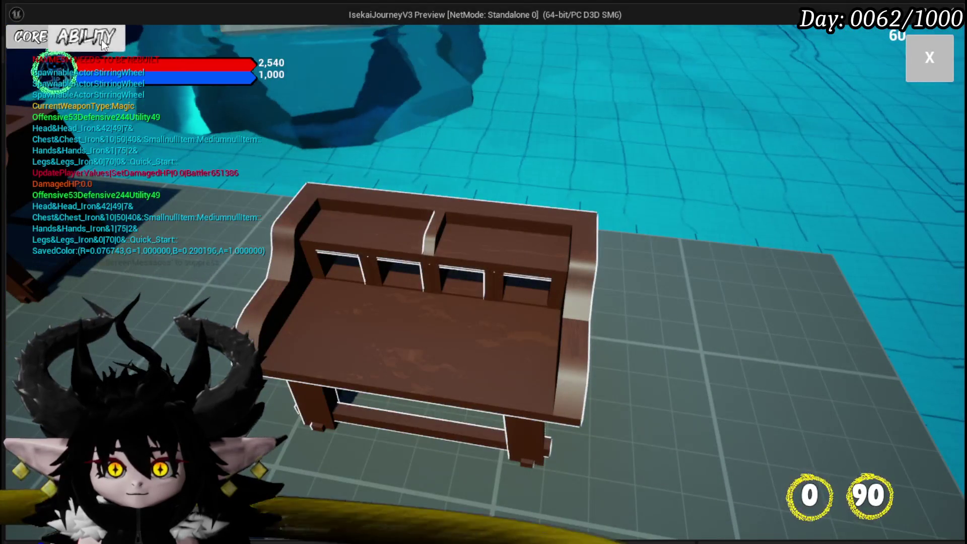
pyautogui.click(101, 39)
pyautogui.click(103, 100)
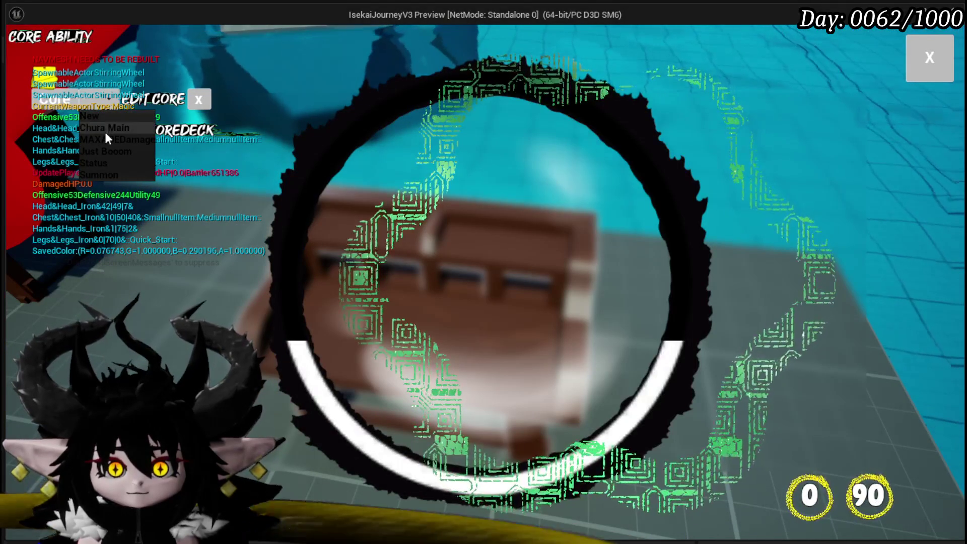
pyautogui.click(99, 162)
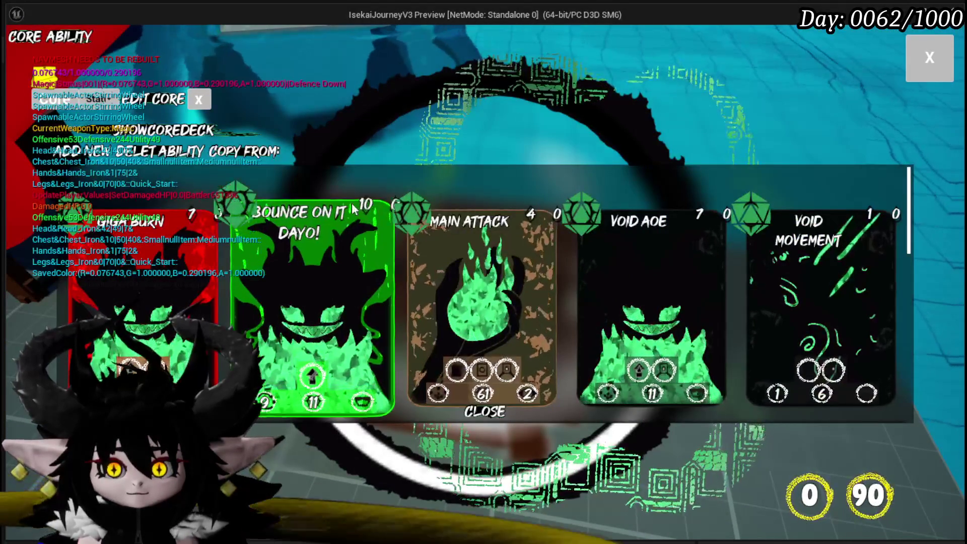
pyautogui.click(481, 302)
pyautogui.click(589, 228)
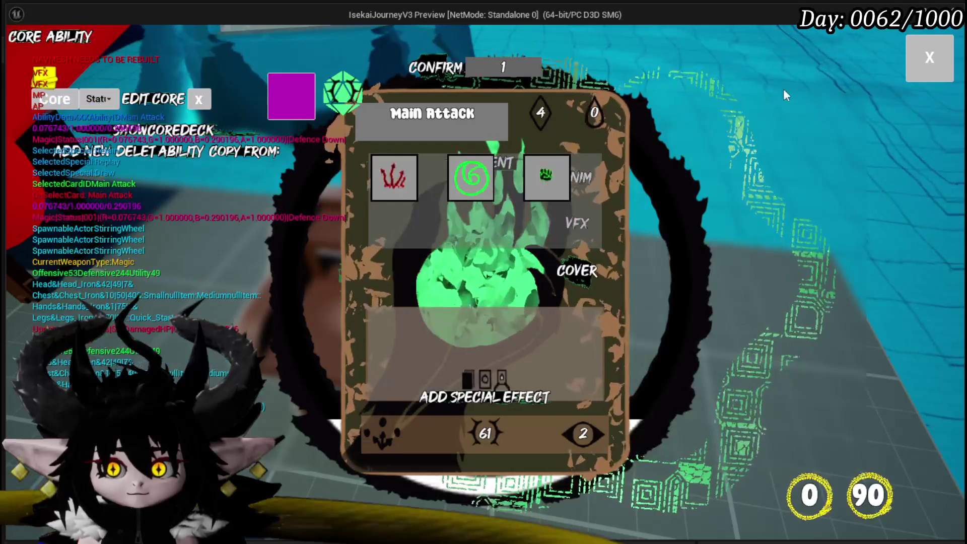
pyautogui.click(388, 168)
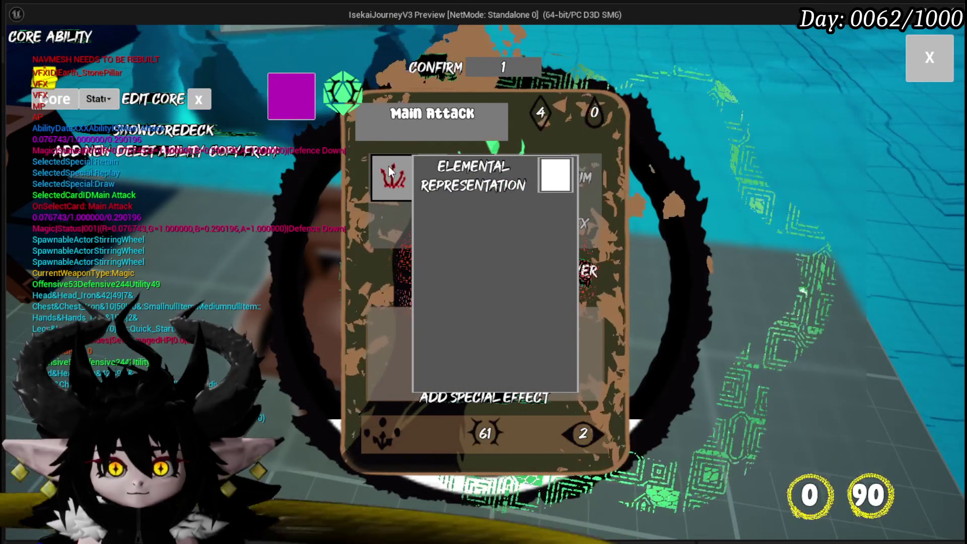
# Stop the play session, review the spawn nodes in BP_VFX_Preview, and relaunch the game with Alt+P
pyautogui.hotkey('alt', 'Tab')
pyautogui.press('Escape')
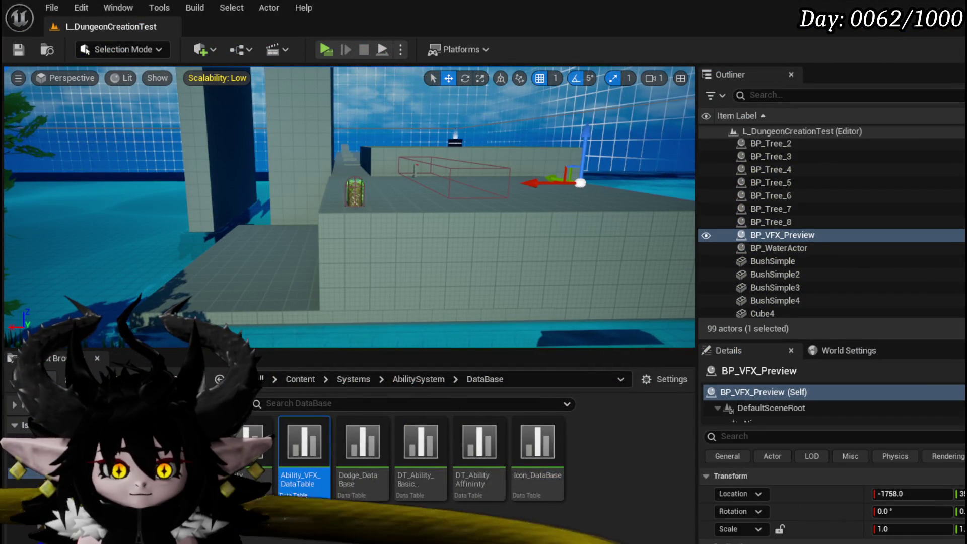
pyautogui.hotkey('alt', 'Tab')
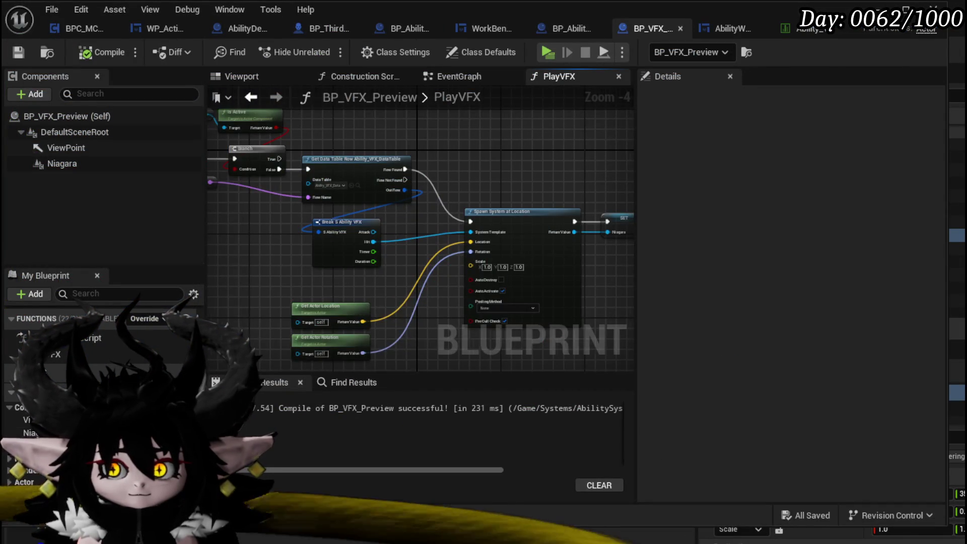
pyautogui.moveTo(386, 294); pyautogui.dragTo(270, 283)
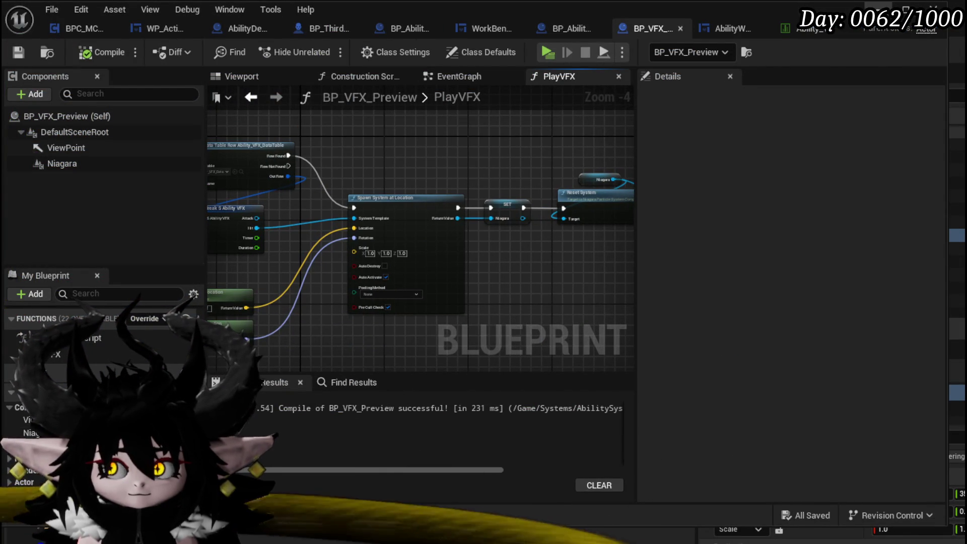
pyautogui.hotkey('alt', 'Tab')
pyautogui.hotkey('alt', 'p')
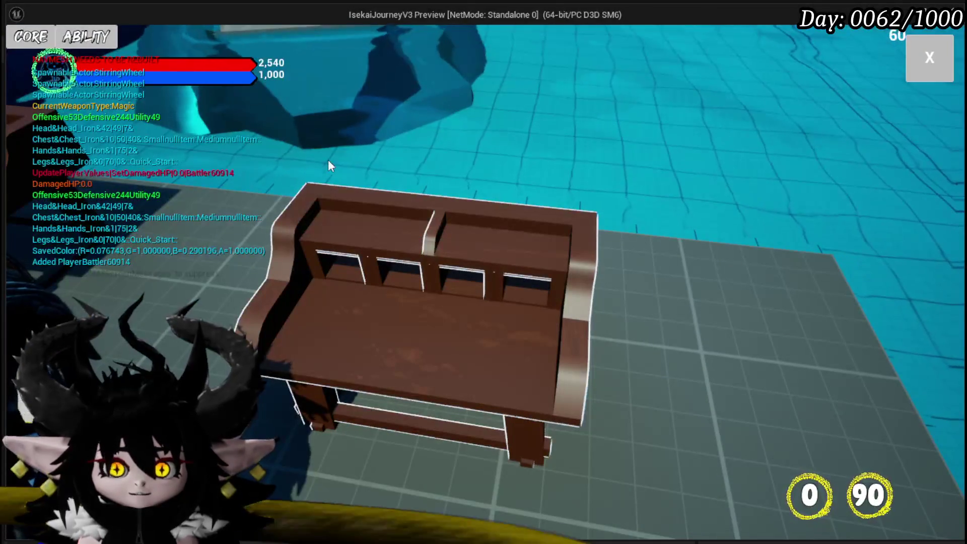
# Check the Status core's Main Attack VFX choices again, then close the game preview
pyautogui.click(30, 37)
pyautogui.click(101, 98)
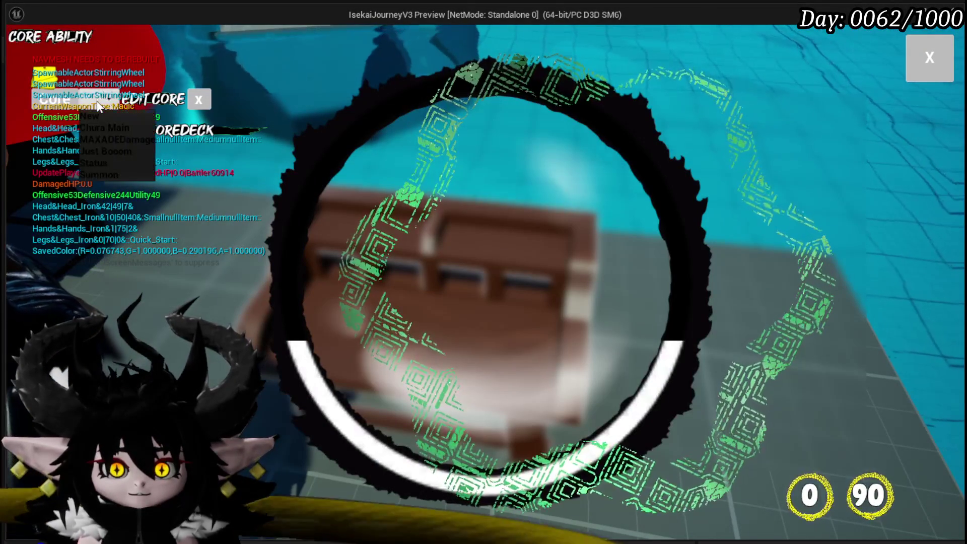
pyautogui.click(103, 162)
pyautogui.click(433, 246)
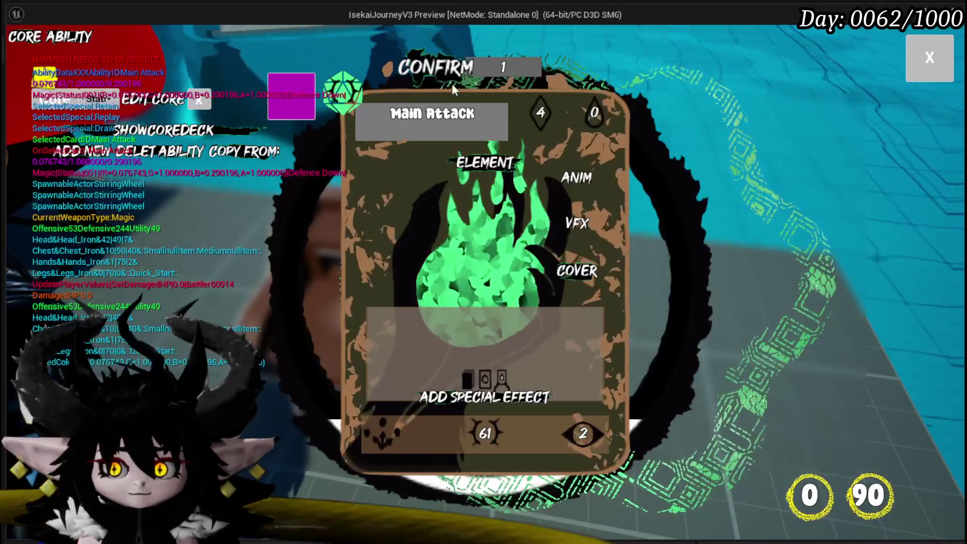
pyautogui.click(580, 224)
pyautogui.press('Escape')
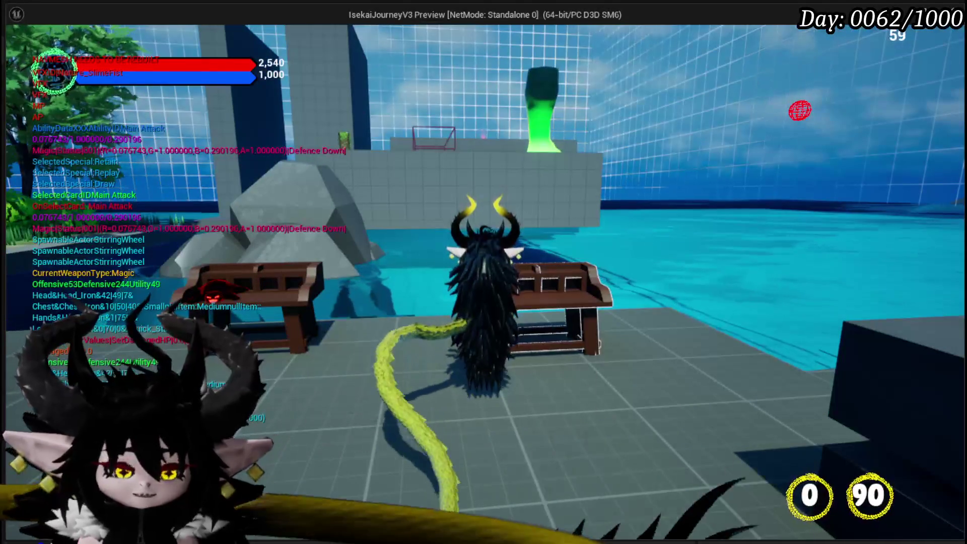
pyautogui.press('Escape')
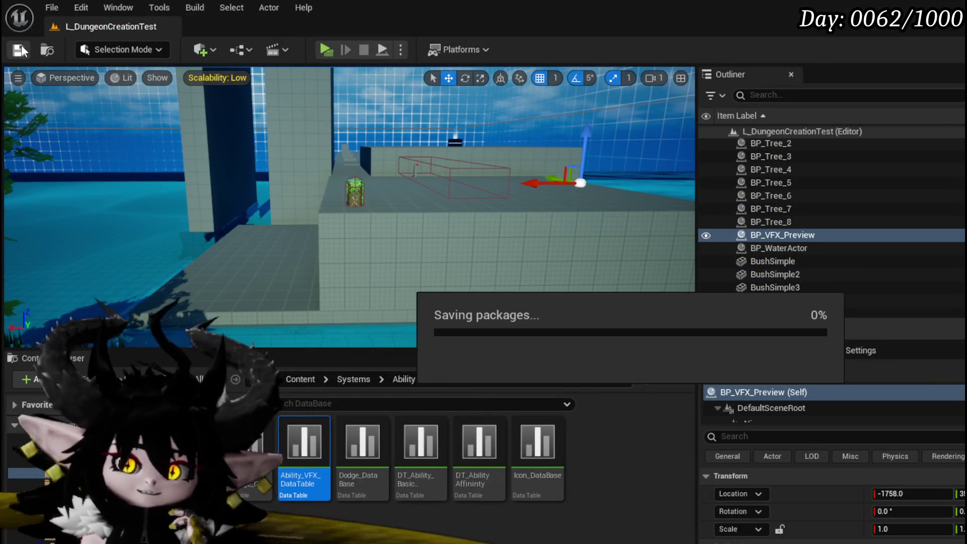
# Save the current level and pan BP_VFX_Preview's PlayVFX graph to the Activate node
pyautogui.click(20, 49)
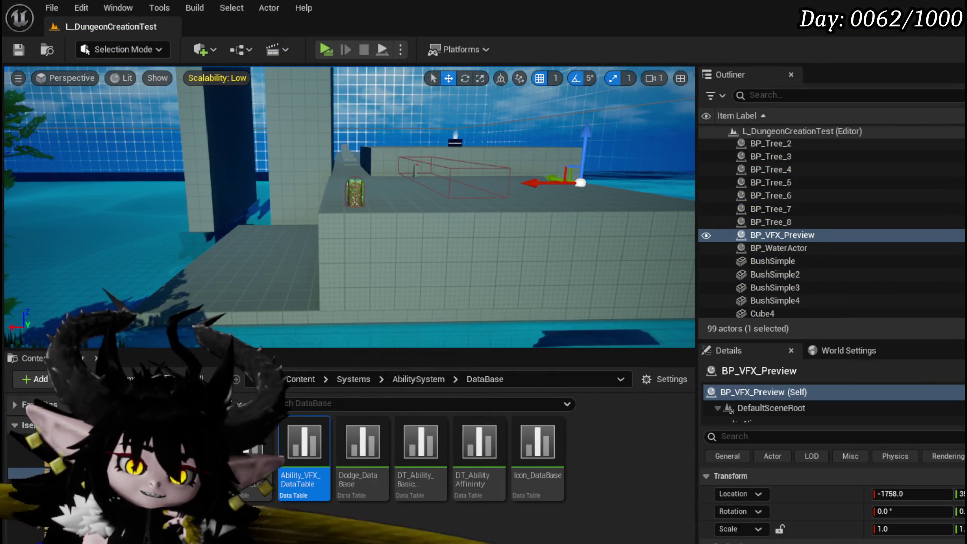
pyautogui.hotkey('alt', 'Tab')
pyautogui.moveTo(587, 253); pyautogui.dragTo(503, 257)
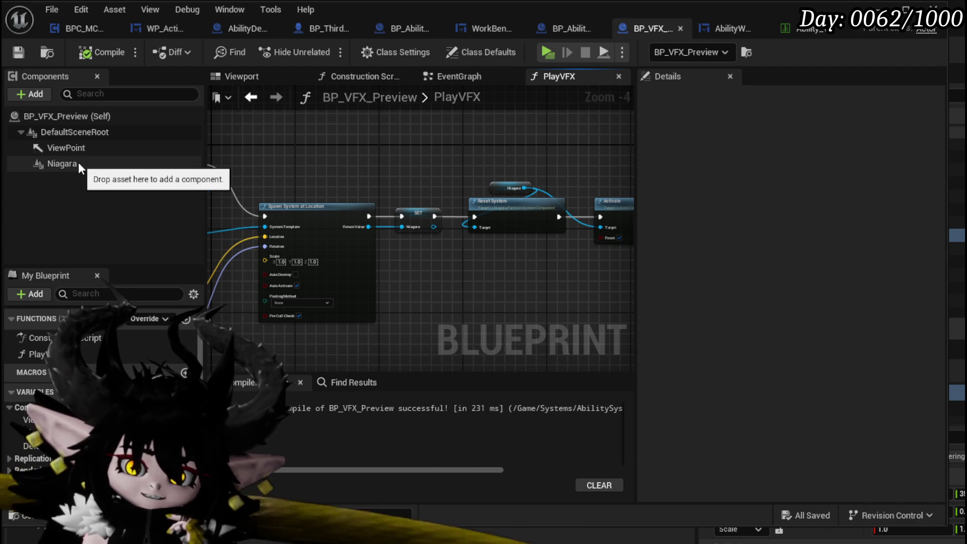
# Drag the Niagara component from the Components panel into PlayVFX as a Get reference node
pyautogui.moveTo(67, 165)
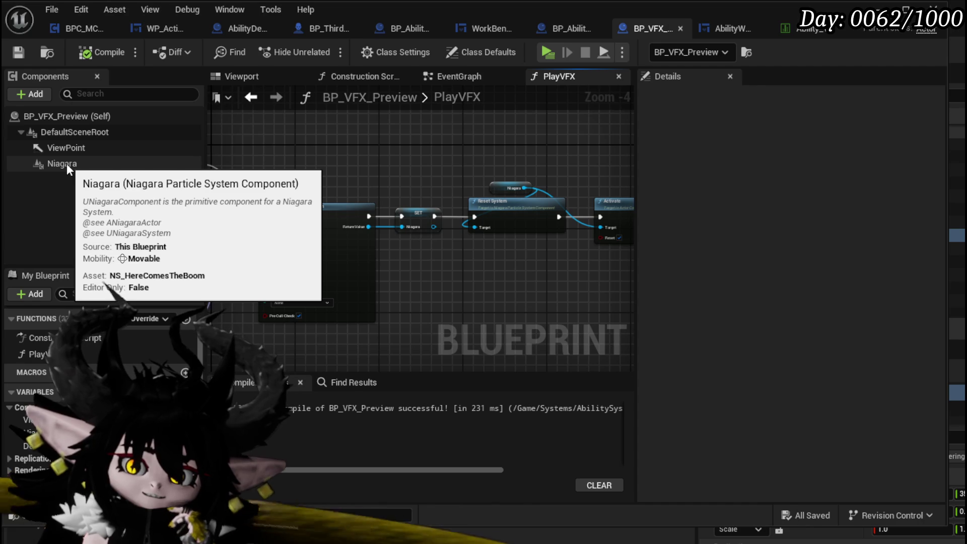
pyautogui.moveTo(66, 164); pyautogui.dragTo(272, 157)
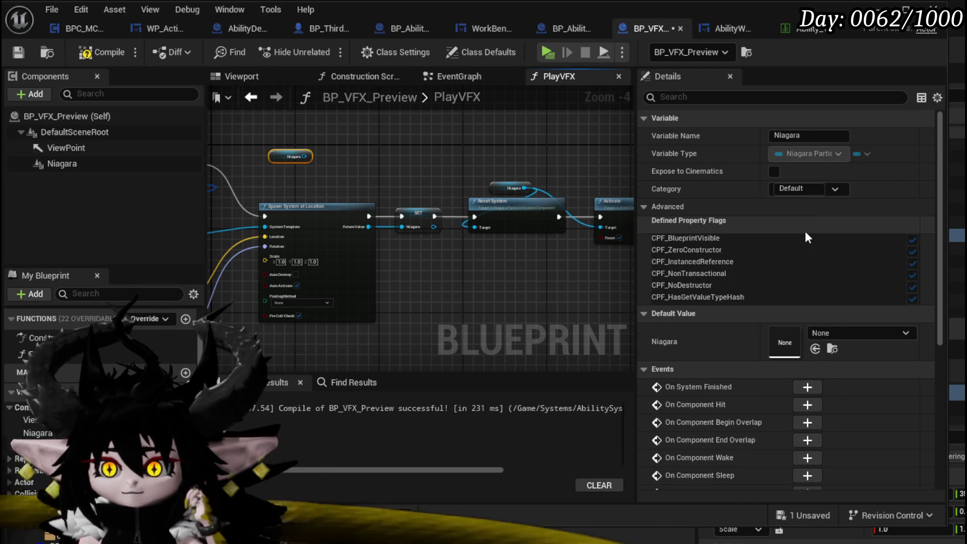
pyautogui.scroll(-2, 806, 235)
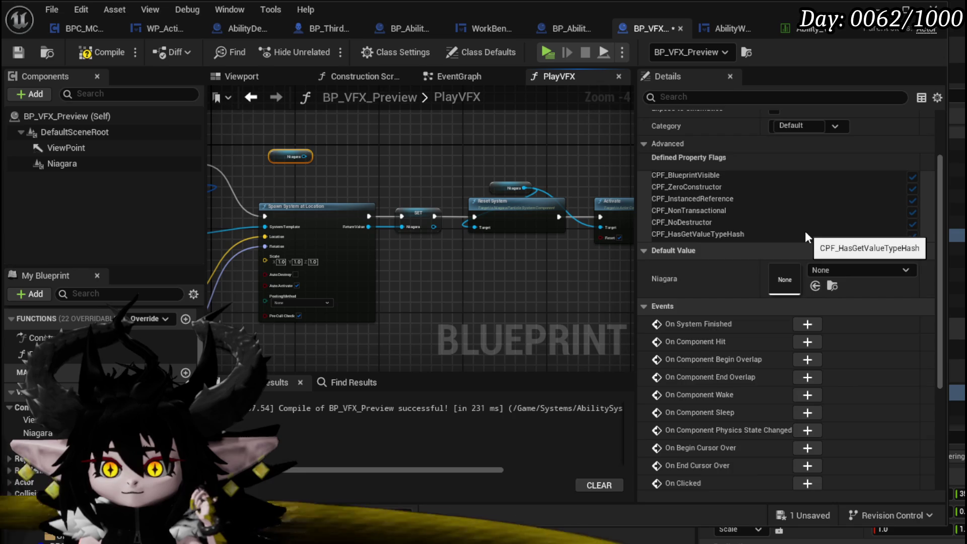
pyautogui.scroll(-4, 806, 236)
pyautogui.scroll(6, 805, 231)
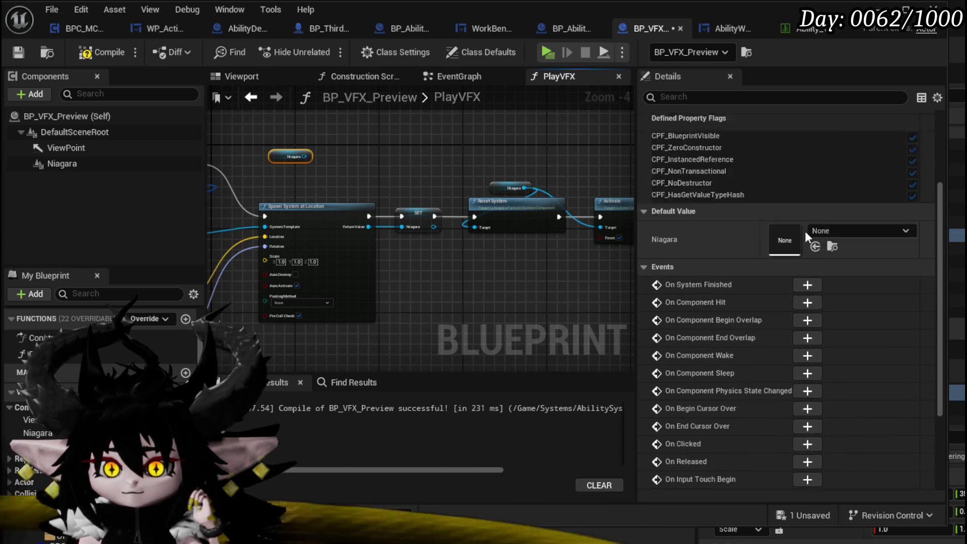
pyautogui.scroll(4, 260, 198)
pyautogui.moveTo(260, 197)
pyautogui.mouseDown()
pyautogui.moveTo(260, 236)
pyautogui.moveTo(340, 200)
pyautogui.mouseUp()
# From the Niagara reference, search 'set' and add a Set Niagara System Asset node
pyautogui.moveTo(401, 203); pyautogui.dragTo(424, 203)
pyautogui.write('set')
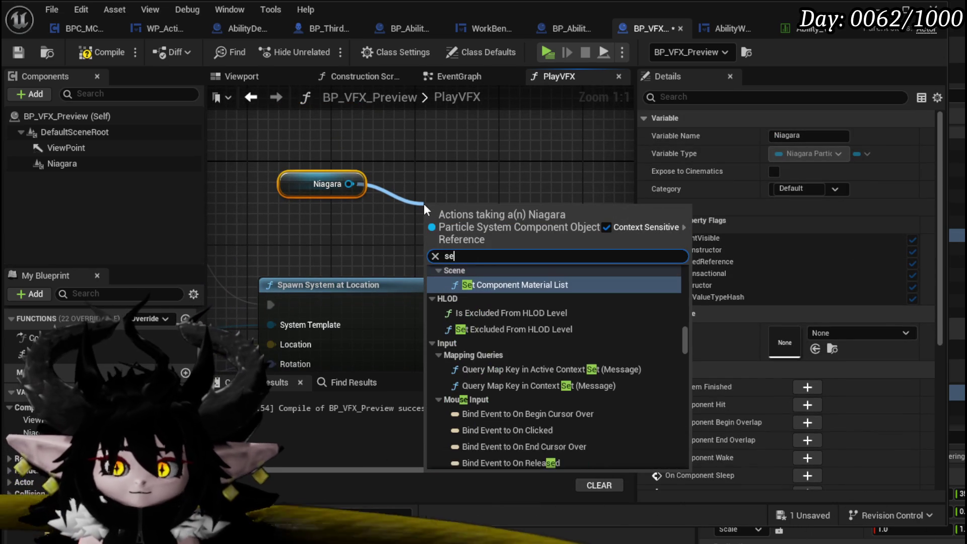
pyautogui.scroll(-5, 646, 286)
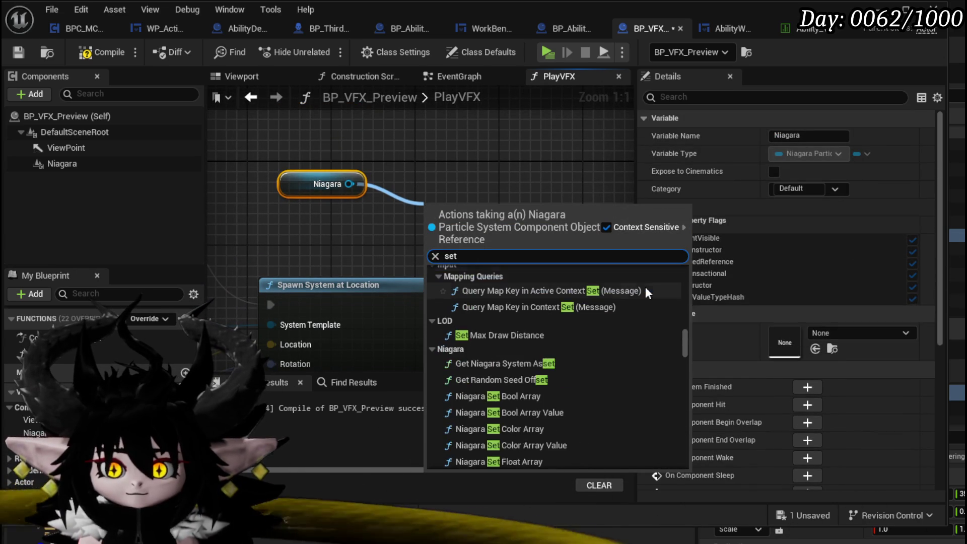
pyautogui.scroll(-10, 645, 286)
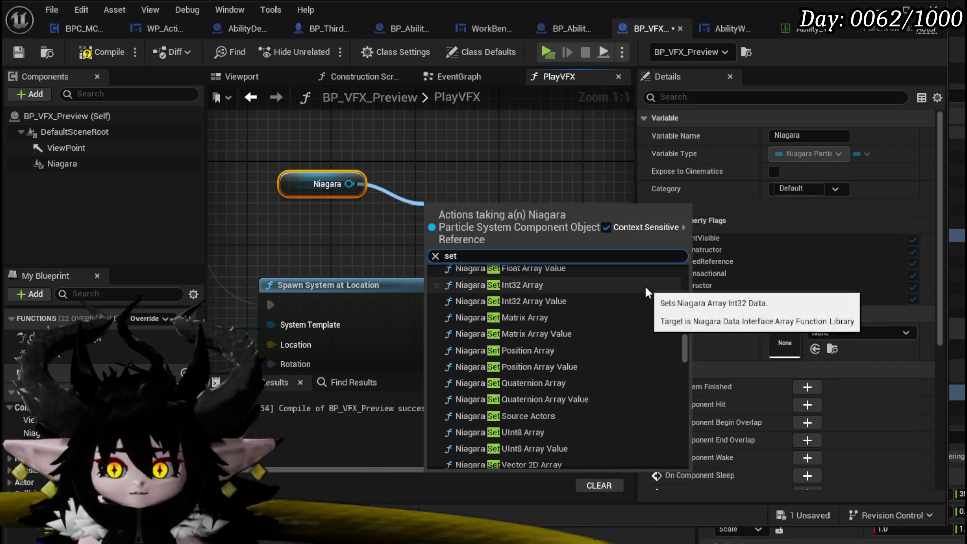
pyautogui.scroll(-2, 645, 288)
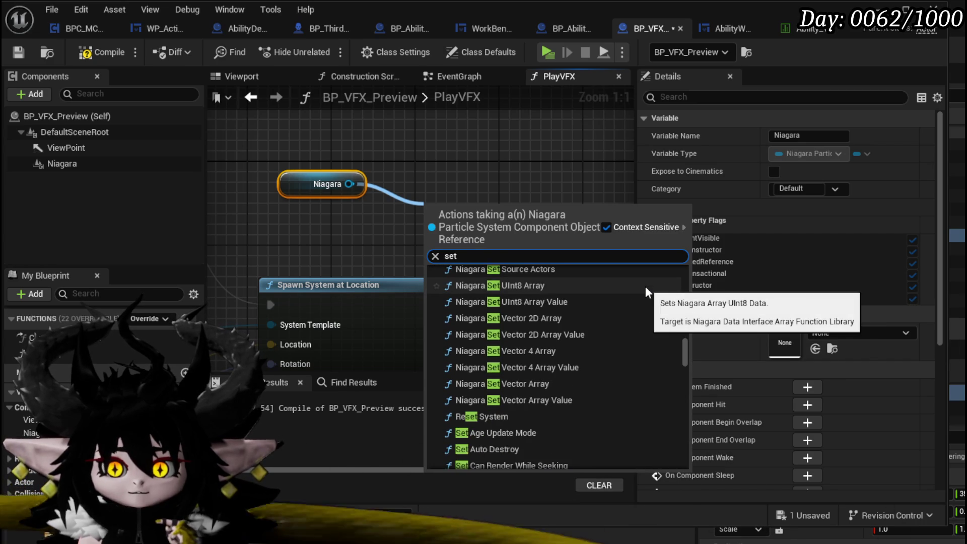
pyautogui.scroll(-3, 645, 288)
pyautogui.scroll(-3, 645, 286)
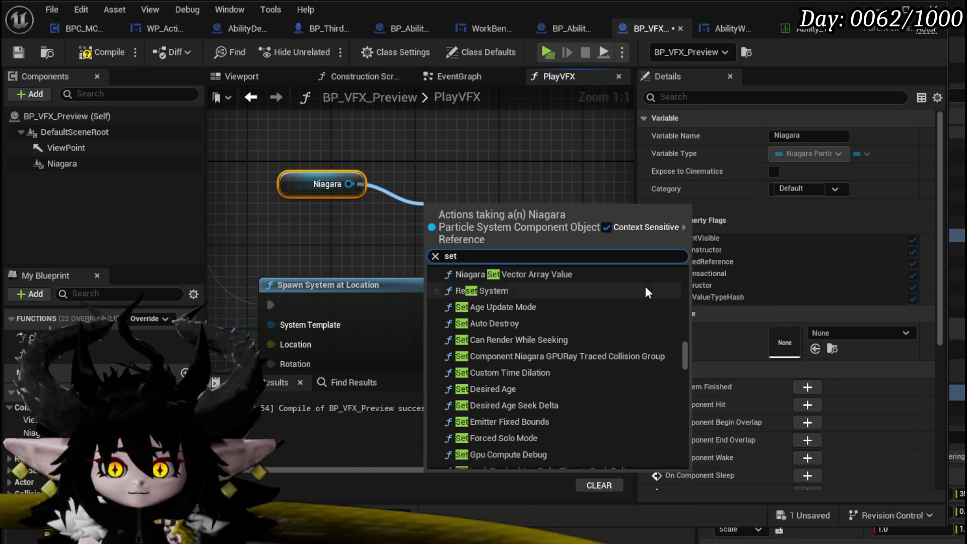
pyautogui.scroll(-2, 645, 286)
pyautogui.scroll(-5, 645, 286)
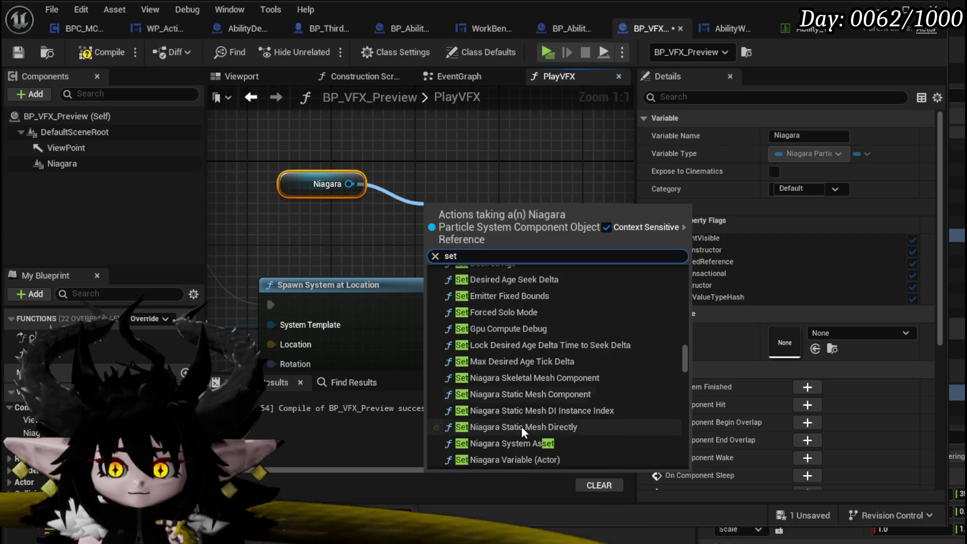
pyautogui.click(501, 443)
# Make room for Set Niagara System Asset and wire its execution in and on to Reset System
pyautogui.scroll(-2, 485, 247)
pyautogui.scroll(-3, 485, 246)
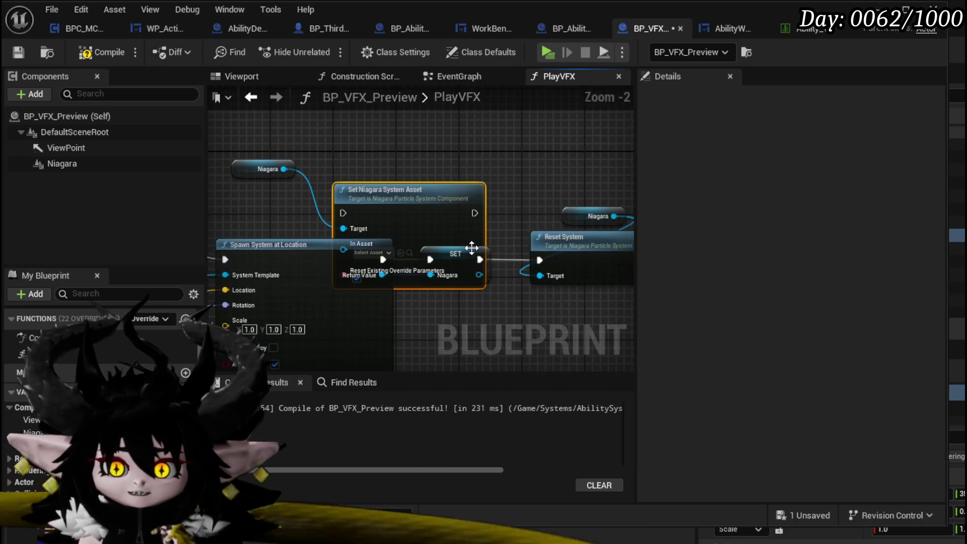
pyautogui.moveTo(352, 177); pyautogui.dragTo(615, 328)
pyautogui.moveTo(370, 252); pyautogui.dragTo(474, 253)
pyautogui.moveTo(287, 218)
pyautogui.mouseDown()
pyautogui.moveTo(343, 185)
pyautogui.moveTo(338, 247)
pyautogui.mouseUp()
pyautogui.scroll(4, 278, 257)
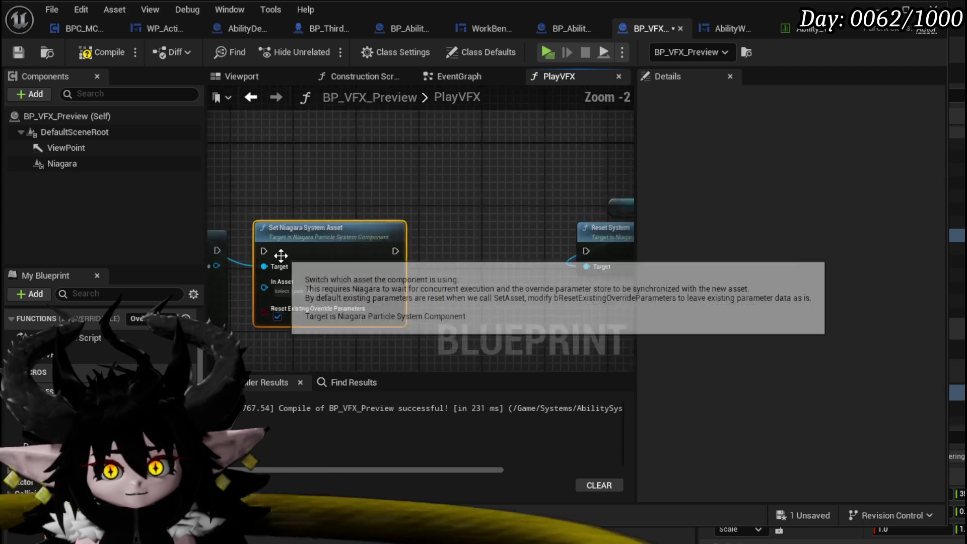
pyautogui.moveTo(271, 248); pyautogui.dragTo(323, 249)
pyautogui.scroll(-2, 482, 252)
pyautogui.moveTo(481, 252)
pyautogui.mouseDown()
pyautogui.moveTo(535, 254)
pyautogui.moveTo(368, 249)
pyautogui.mouseUp()
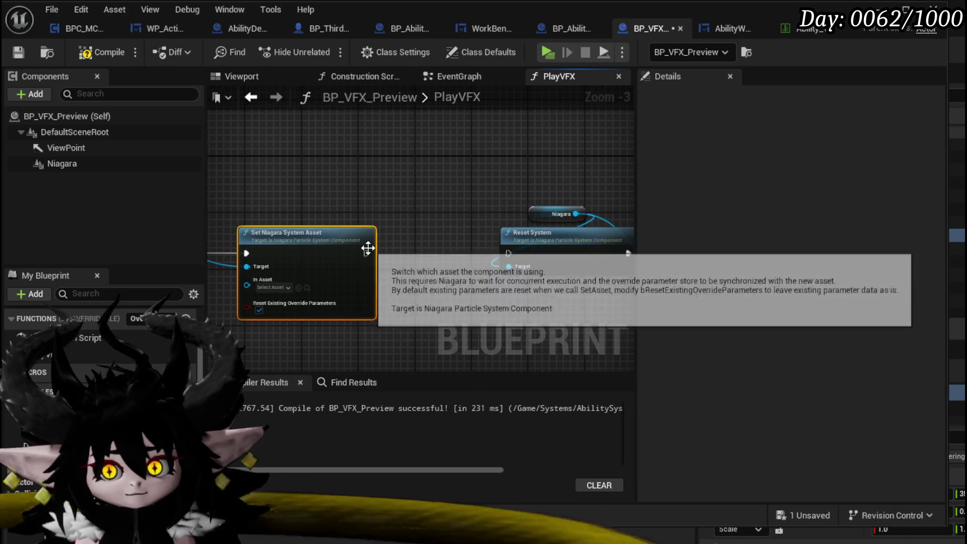
pyautogui.moveTo(510, 254); pyautogui.dragTo(510, 255)
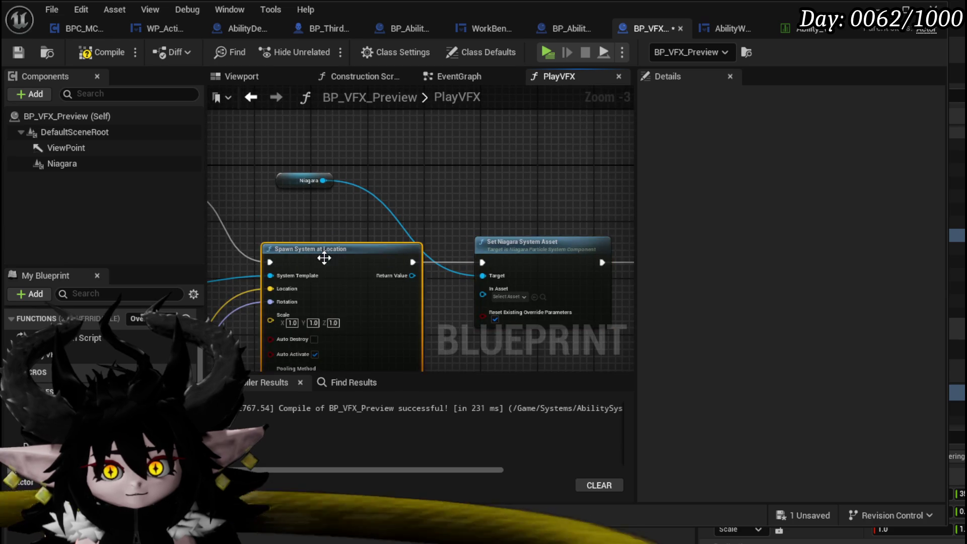
# Feed the ability's Hit effect into the Set node, compile, and start a play-in-editor test
pyautogui.moveTo(324, 257); pyautogui.dragTo(407, 229)
pyautogui.moveTo(276, 256)
pyautogui.mouseDown()
pyautogui.moveTo(638, 270)
pyautogui.moveTo(529, 271)
pyautogui.mouseUp()
pyautogui.moveTo(323, 151); pyautogui.dragTo(450, 166)
pyautogui.moveTo(325, 176)
pyautogui.mouseDown()
pyautogui.moveTo(629, 249)
pyautogui.moveTo(286, 237)
pyautogui.mouseUp()
pyautogui.scroll(-1, 401, 211)
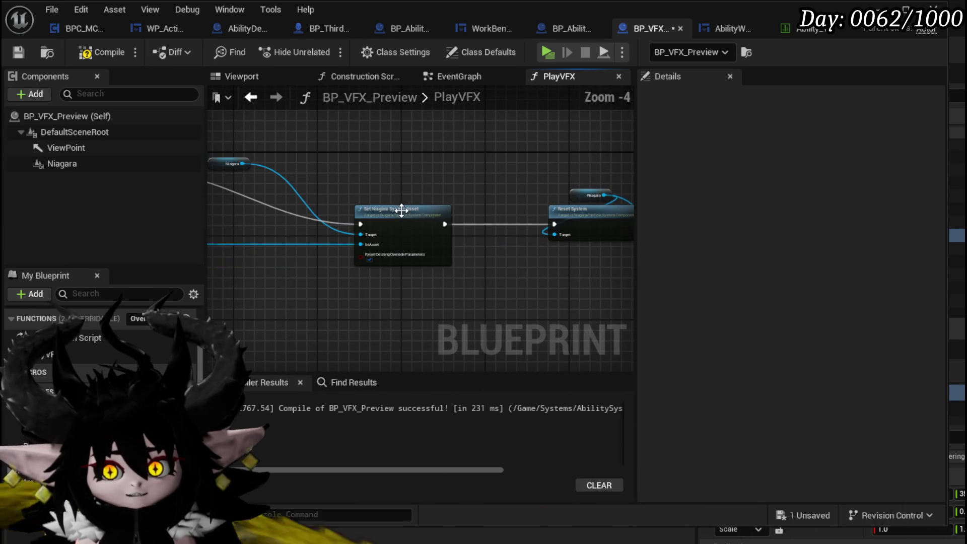
pyautogui.click(88, 53)
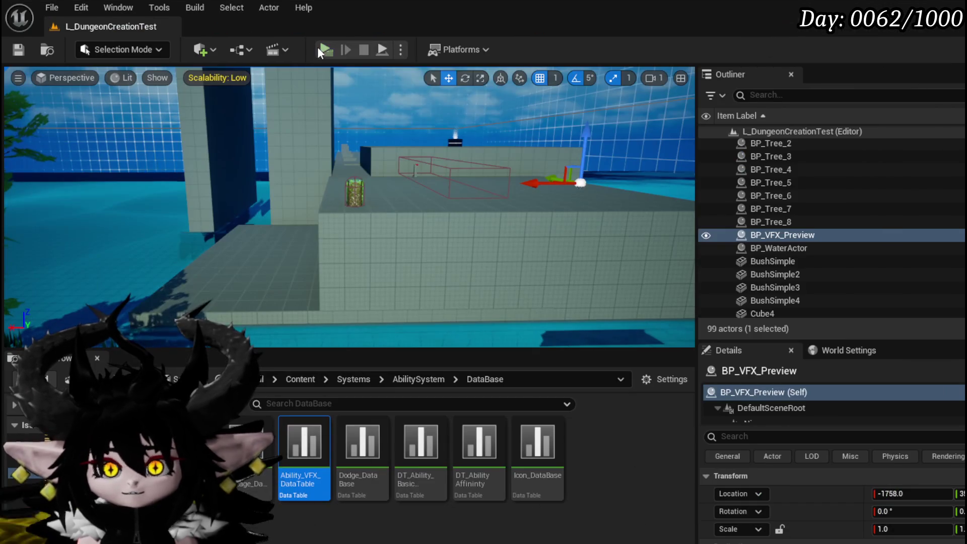
pyautogui.click(327, 48)
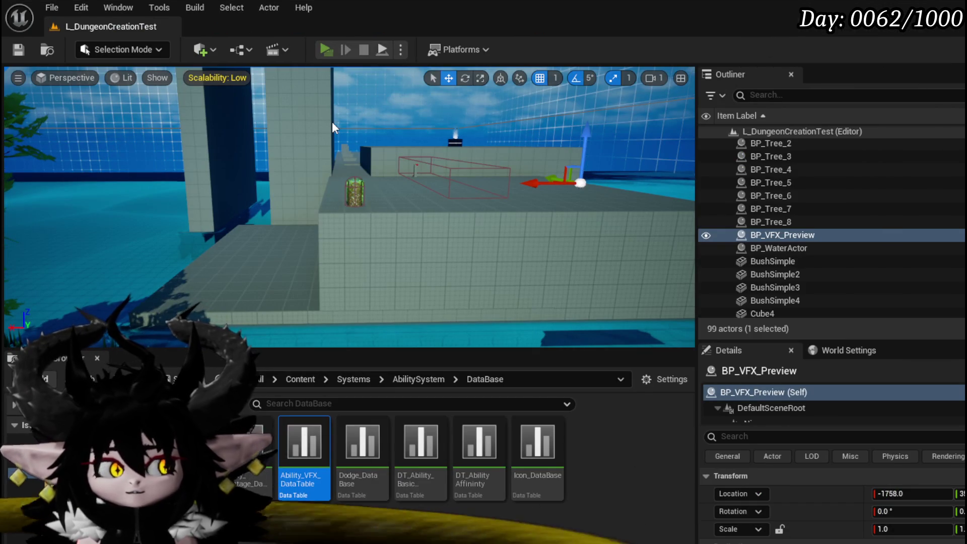
# Walk to the bench and open the Status core's Main Attack card in the ability editor
pyautogui.press('w')
pyautogui.press('e')
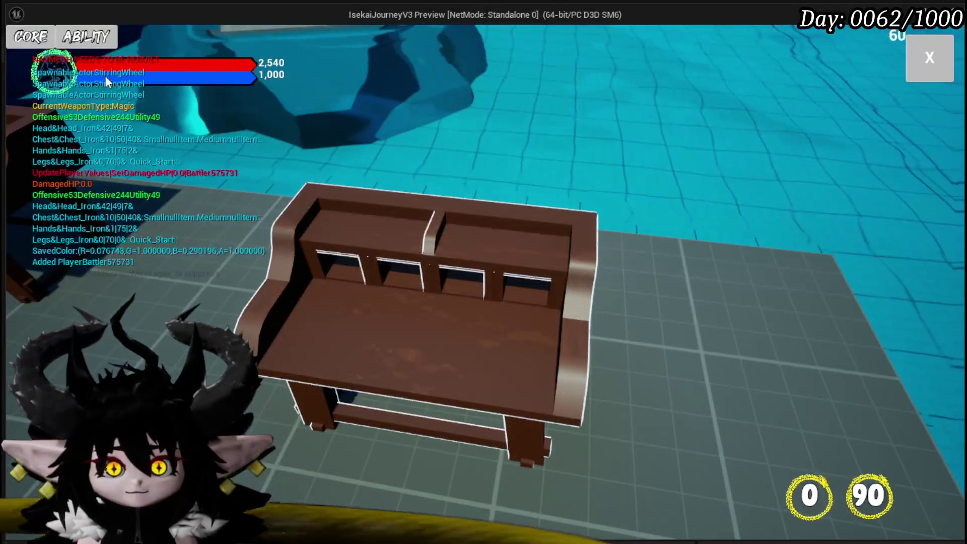
pyautogui.click(31, 37)
pyautogui.click(100, 100)
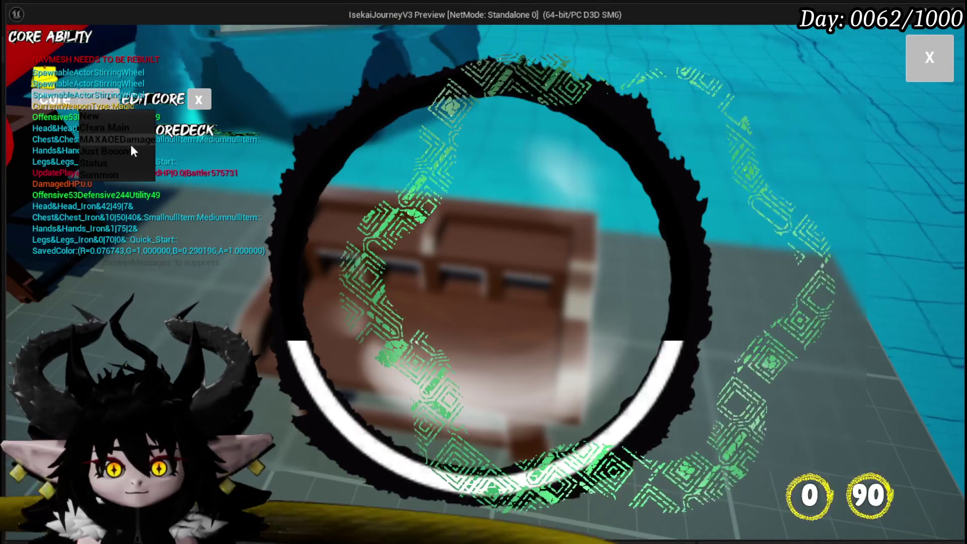
pyautogui.click(108, 162)
pyautogui.click(510, 237)
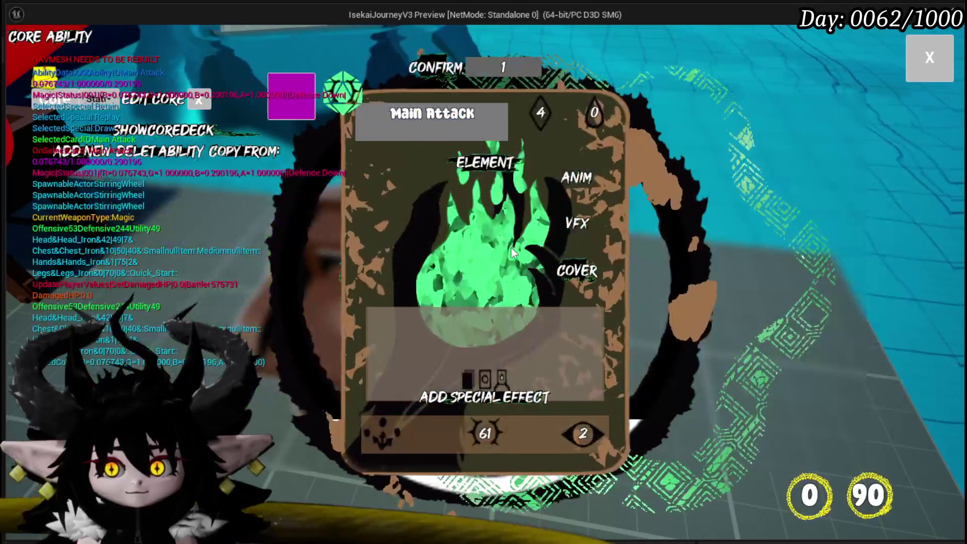
# Preview Nature_SlimeFist, pick Nature_Cast for the card, and replay its effect several times
pyautogui.click(565, 225)
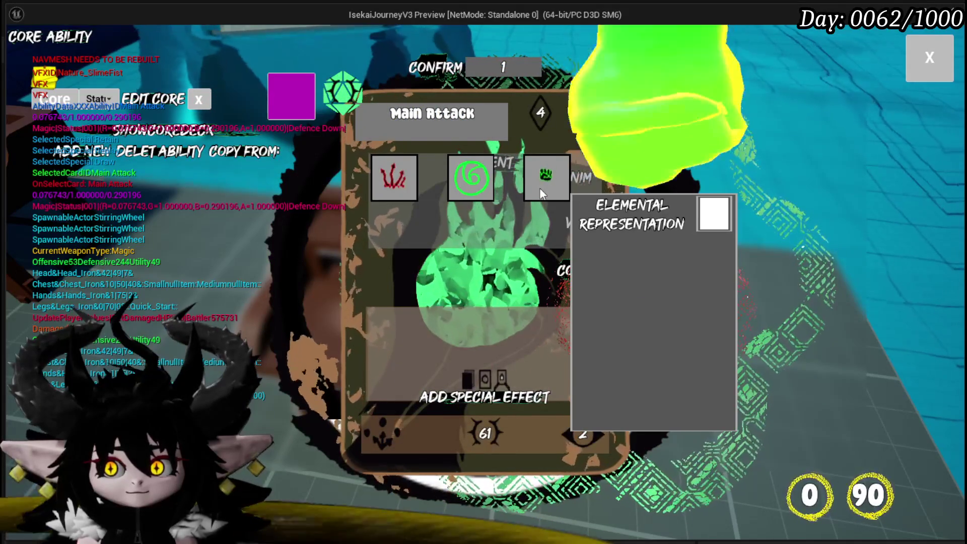
pyautogui.click(481, 184)
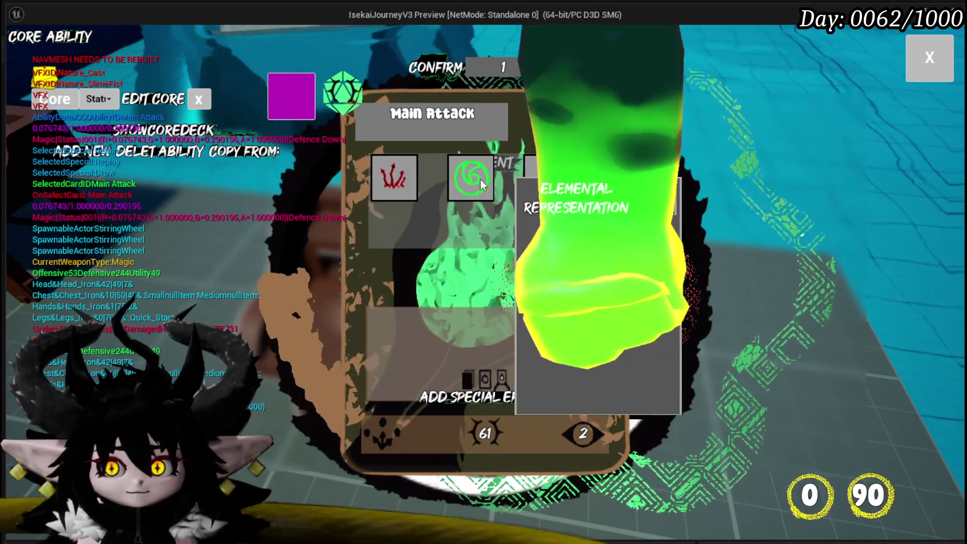
pyautogui.click(466, 189)
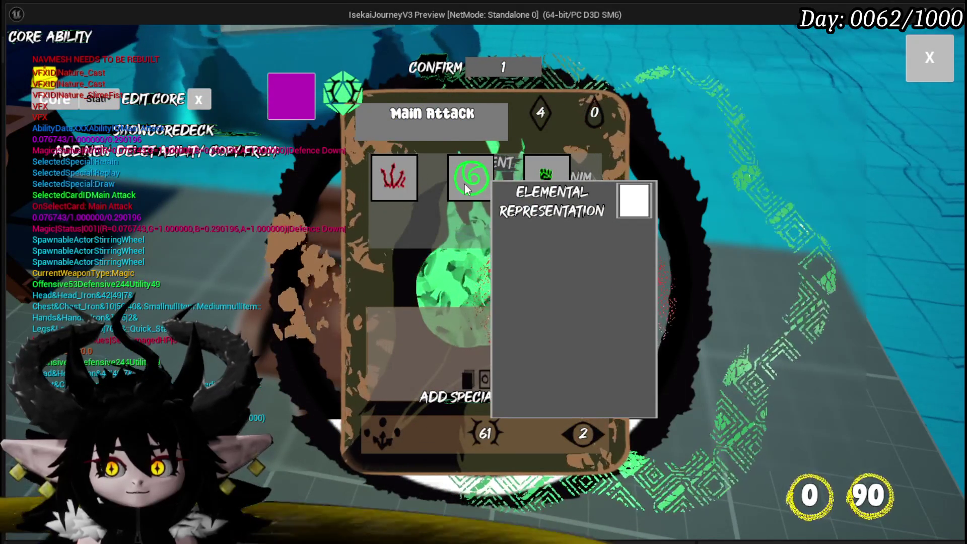
pyautogui.click(466, 189)
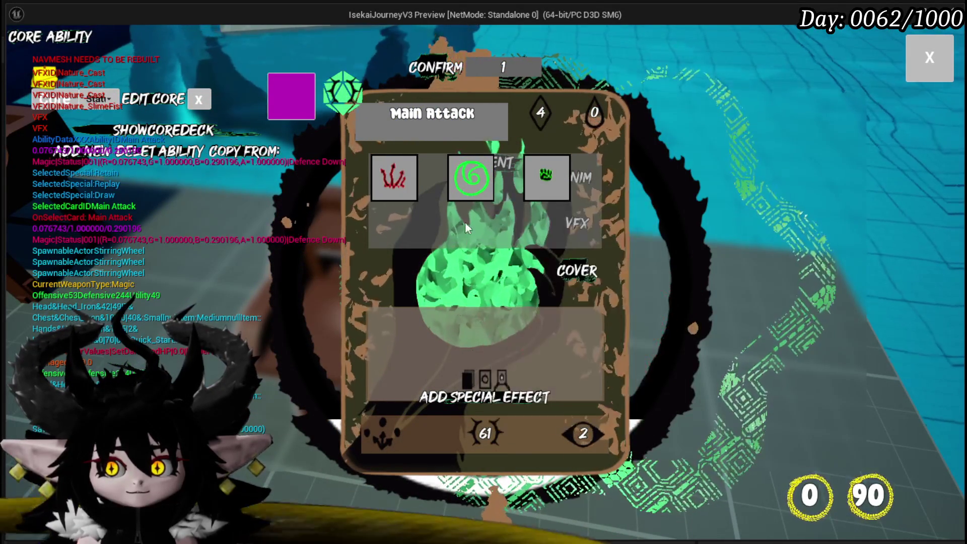
pyautogui.click(460, 193)
pyautogui.click(461, 195)
pyautogui.click(461, 195)
pyautogui.click(460, 197)
pyautogui.click(460, 200)
pyautogui.click(462, 200)
pyautogui.click(473, 189)
pyautogui.click(470, 197)
pyautogui.click(471, 196)
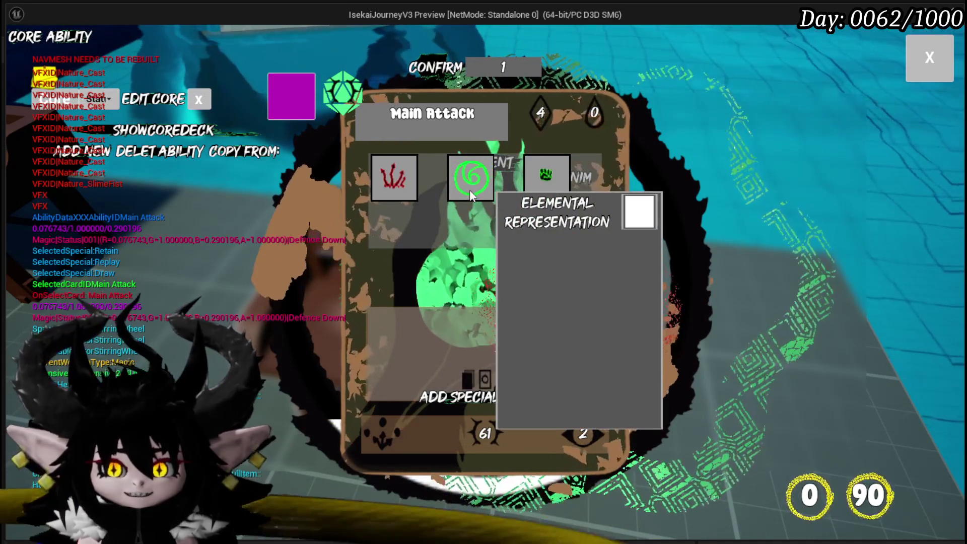
pyautogui.click(455, 200)
pyautogui.click(456, 197)
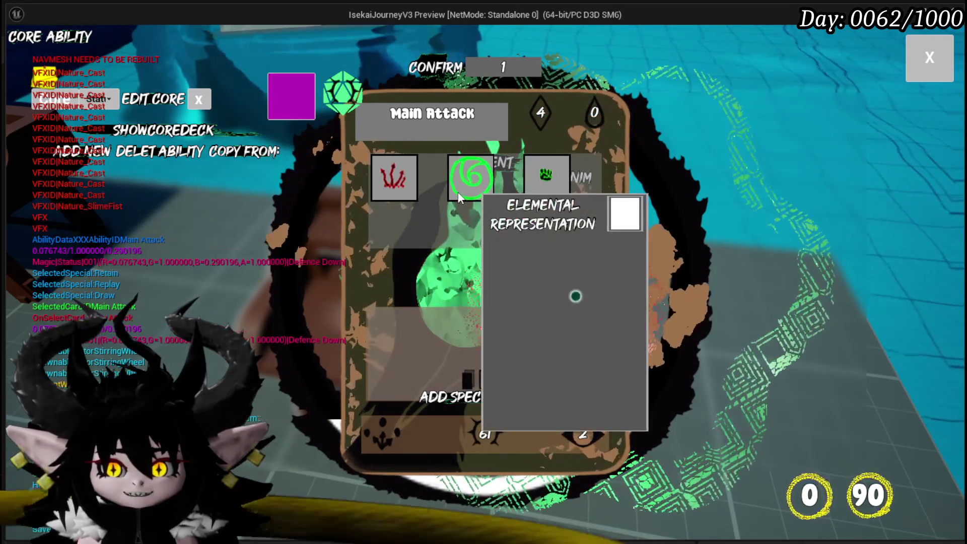
# Switch the card to the Earth_StonePillar effect and replay its preview repeatedly
pyautogui.click(458, 197)
pyautogui.click(381, 209)
pyautogui.click(382, 226)
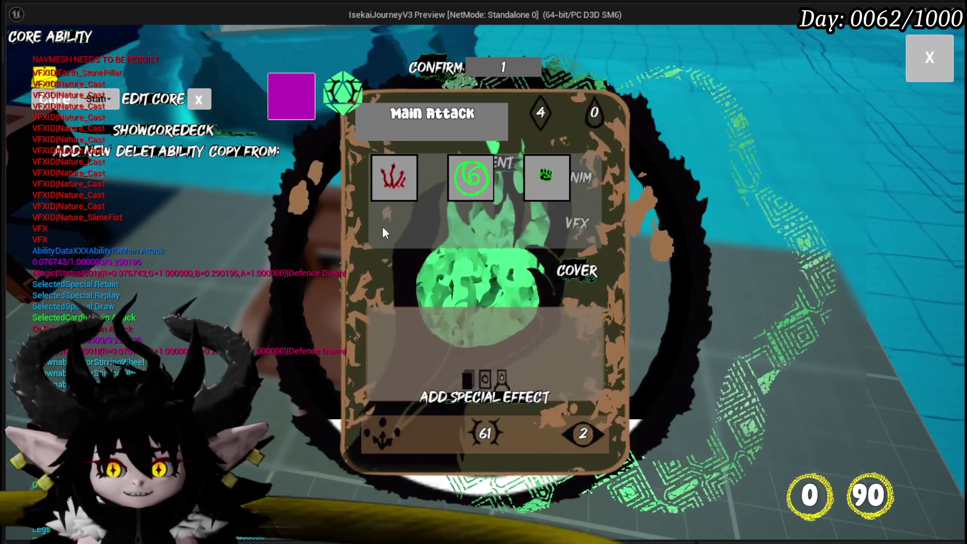
pyautogui.click(383, 182)
pyautogui.click(384, 220)
pyautogui.click(389, 190)
pyautogui.click(389, 217)
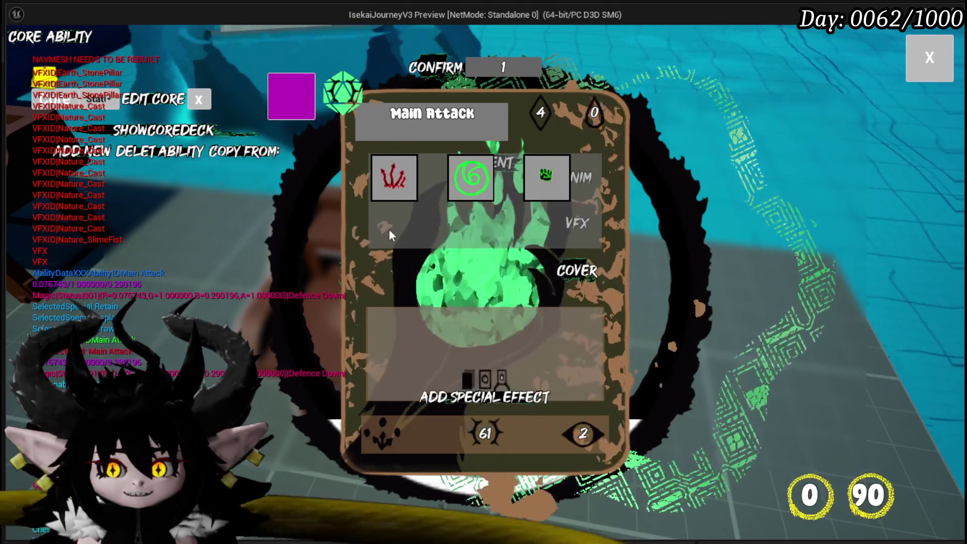
pyautogui.click(392, 191)
pyautogui.click(394, 226)
pyautogui.click(395, 194)
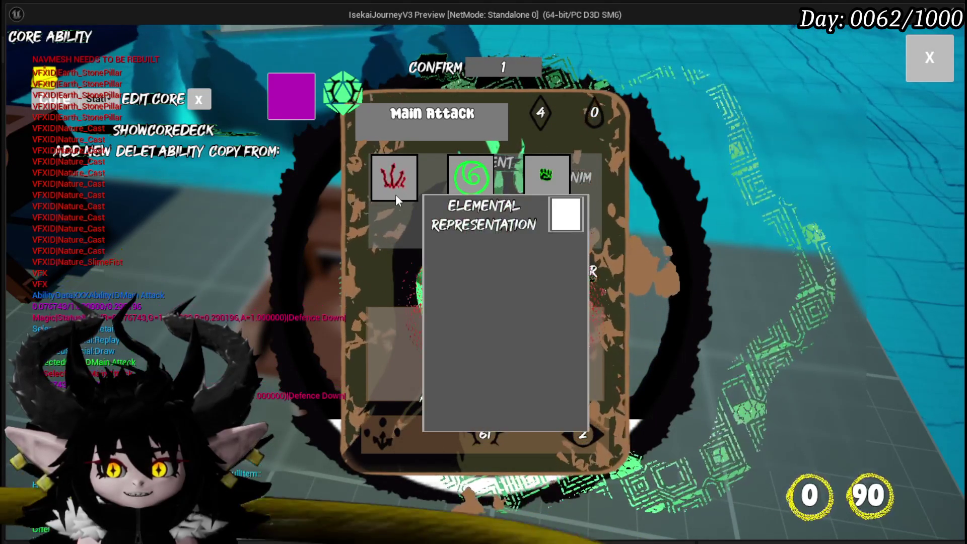
pyautogui.click(402, 233)
pyautogui.click(396, 191)
pyautogui.click(398, 229)
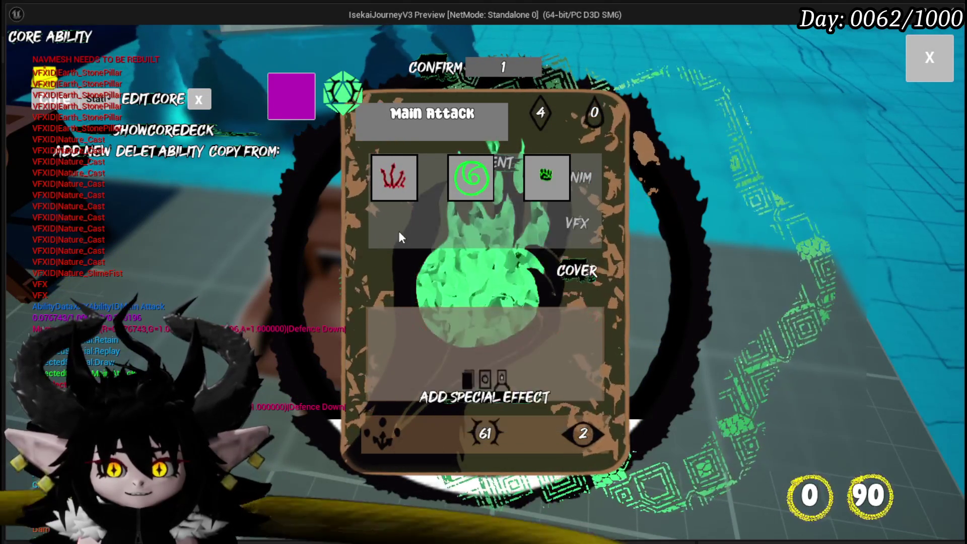
pyautogui.click(394, 180)
pyautogui.click(398, 216)
pyautogui.click(395, 186)
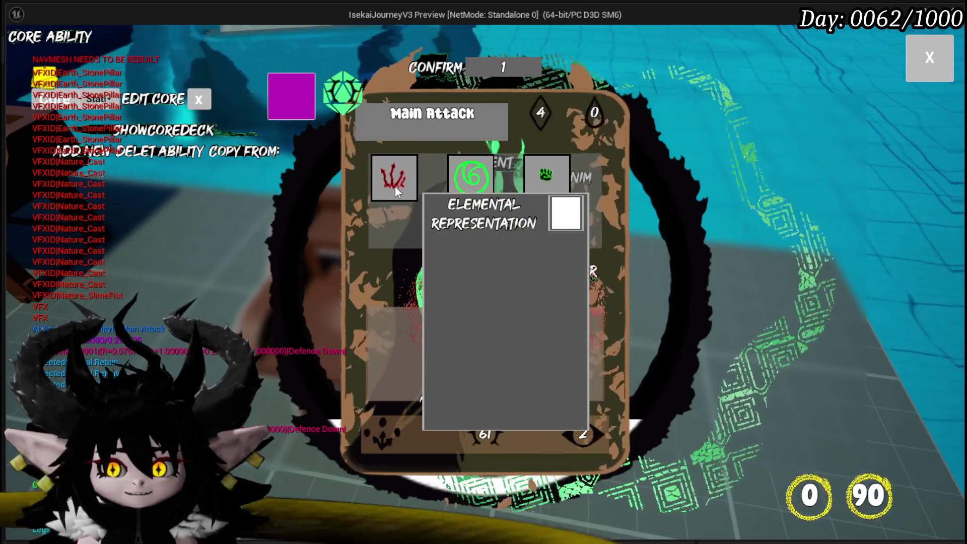
pyautogui.click(394, 200)
pyautogui.click(394, 195)
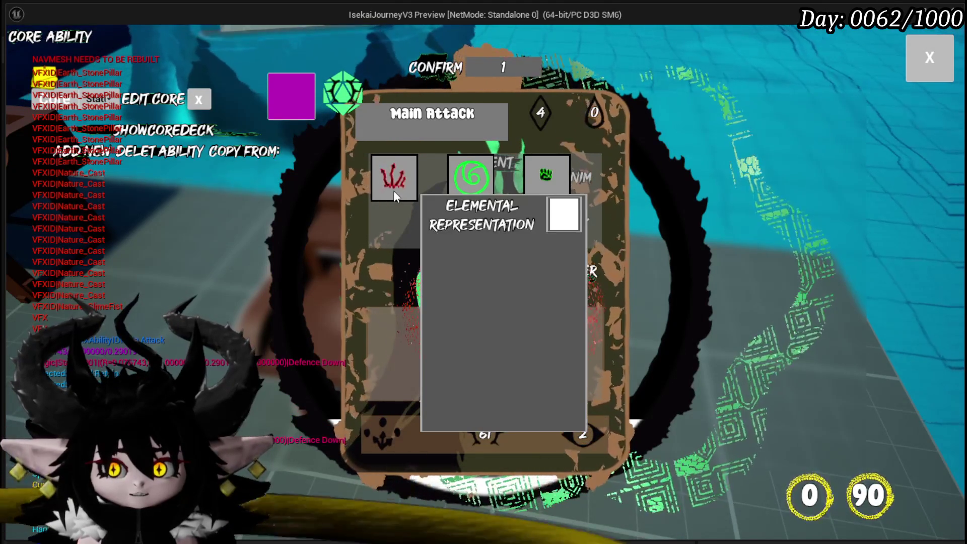
# Recheck Nature_Cast, Nature_SlimeFist and Earth_StonePillar, then stop the game test and save the level
pyautogui.click(473, 189)
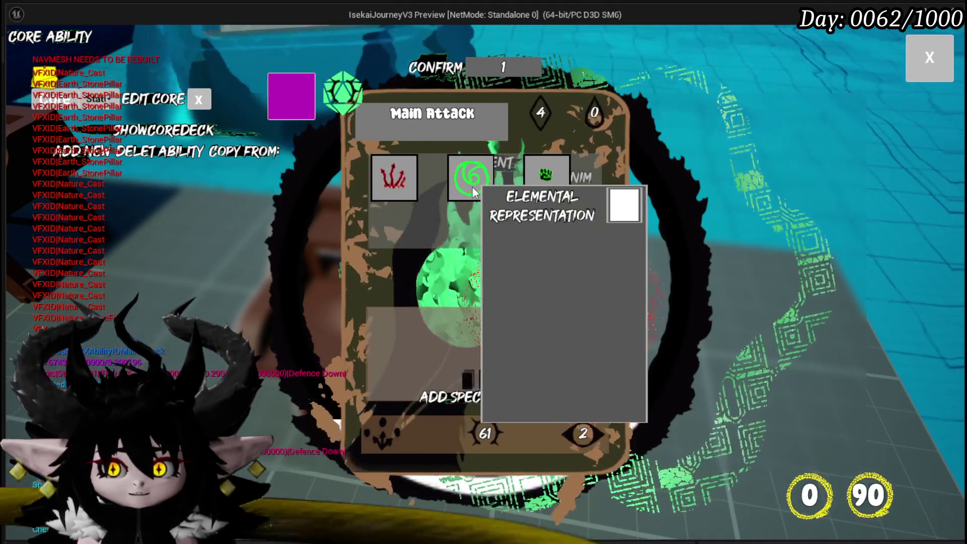
pyautogui.click(543, 185)
pyautogui.click(375, 182)
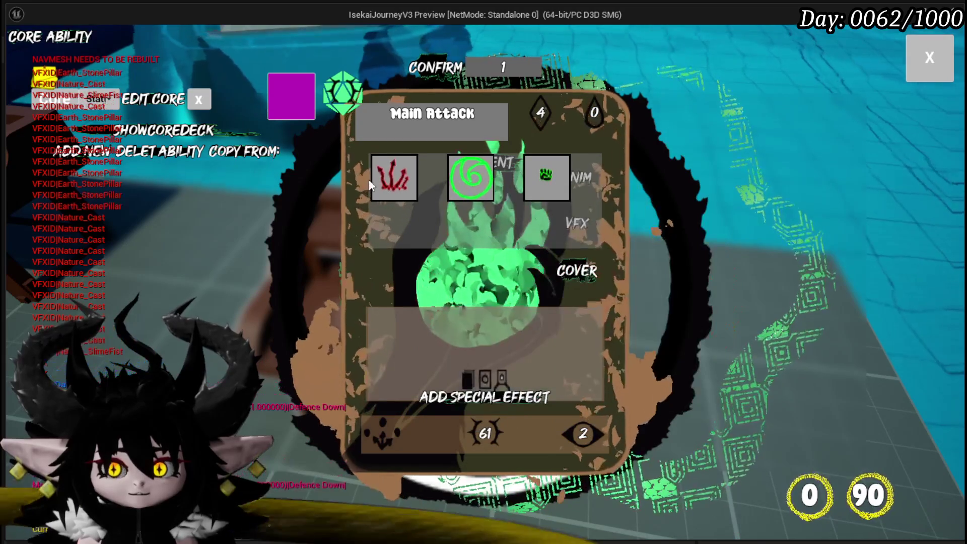
pyautogui.click(403, 179)
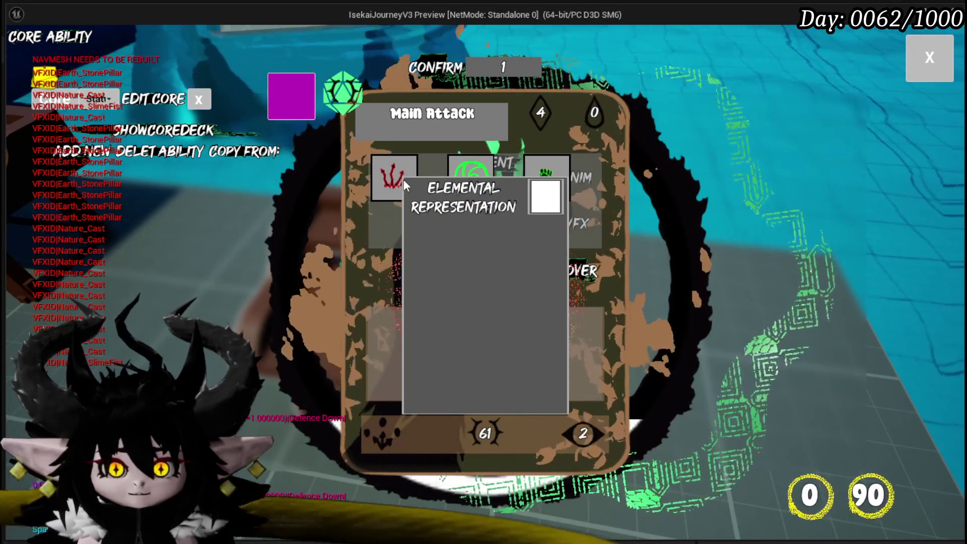
pyautogui.click(403, 181)
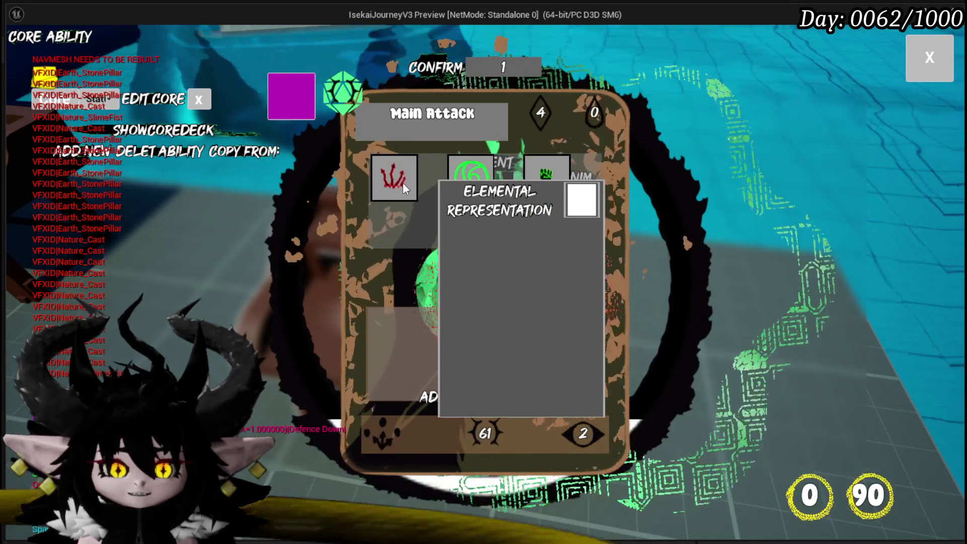
pyautogui.press('Escape')
pyautogui.click(25, 52)
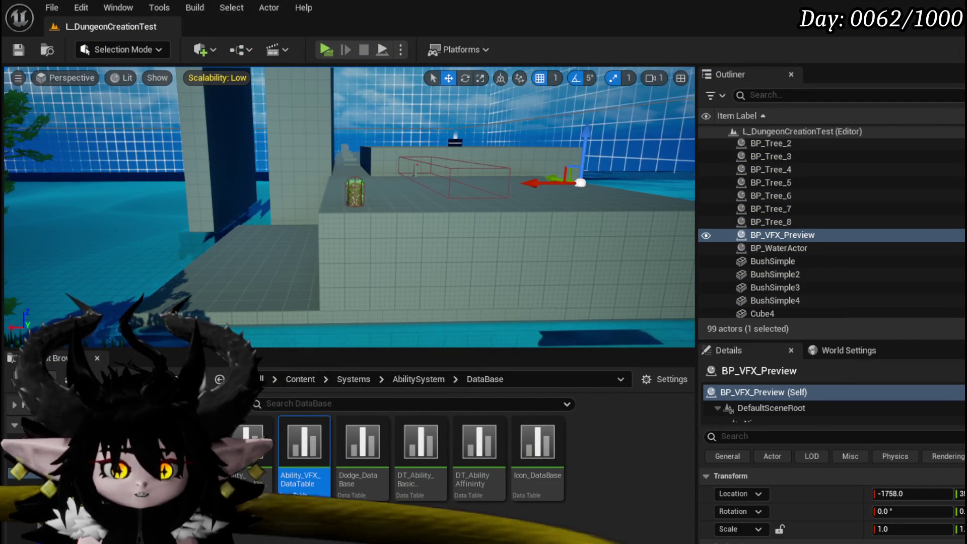
# Back in the BP_VFX_Preview graph, move the PlayVFX node and its reroute down-left
pyautogui.hotkey('alt', 'Tab')
pyautogui.scroll(-5, 475, 288)
pyautogui.scroll(4, 565, 277)
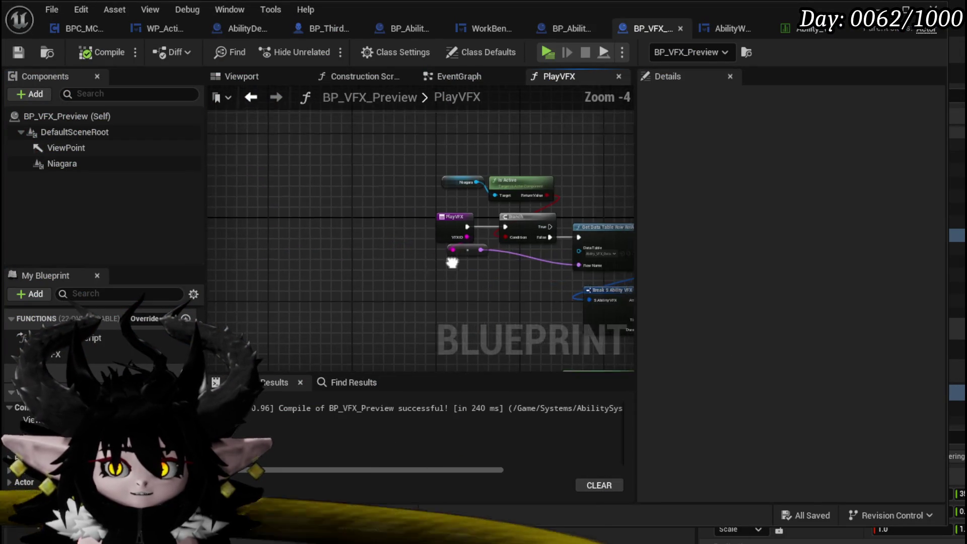
pyautogui.scroll(-1, 450, 136)
pyautogui.scroll(1, 403, 212)
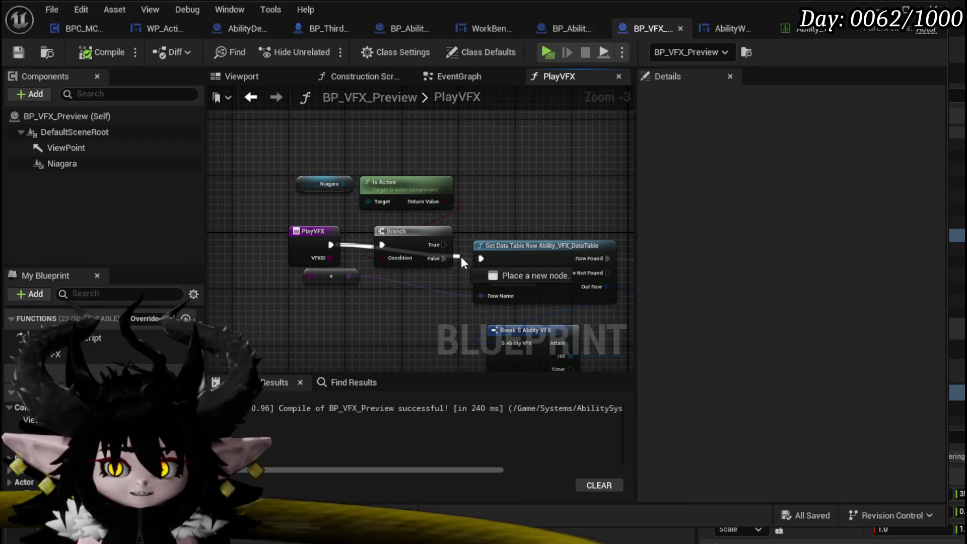
pyautogui.moveTo(298, 279); pyautogui.dragTo(325, 228)
pyautogui.moveTo(322, 229); pyautogui.dragTo(315, 243)
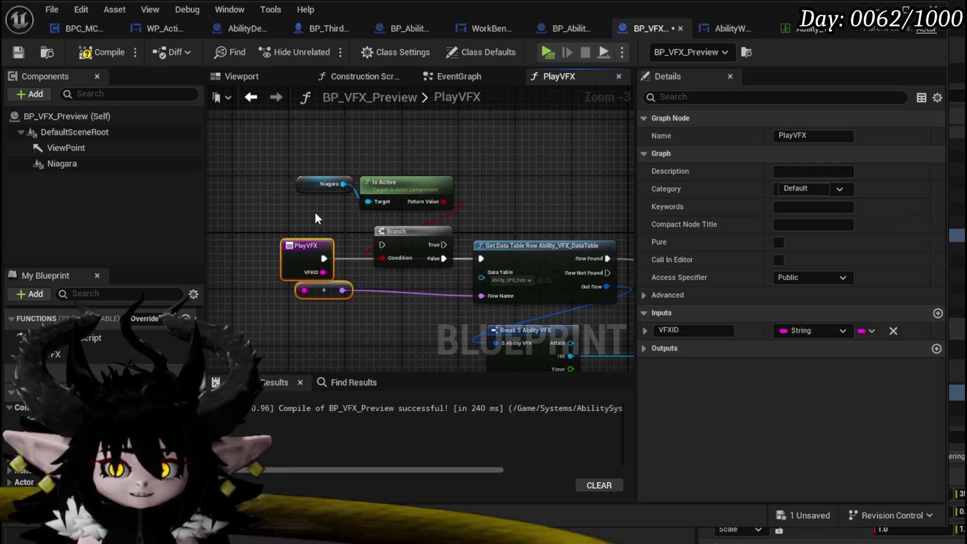
# Shift the Niagara, Is Active and Branch nodes together up and to the left
pyautogui.click(343, 154)
pyautogui.moveTo(403, 238); pyautogui.dragTo(403, 238)
pyautogui.moveTo(404, 237); pyautogui.dragTo(368, 189)
pyautogui.click(312, 167)
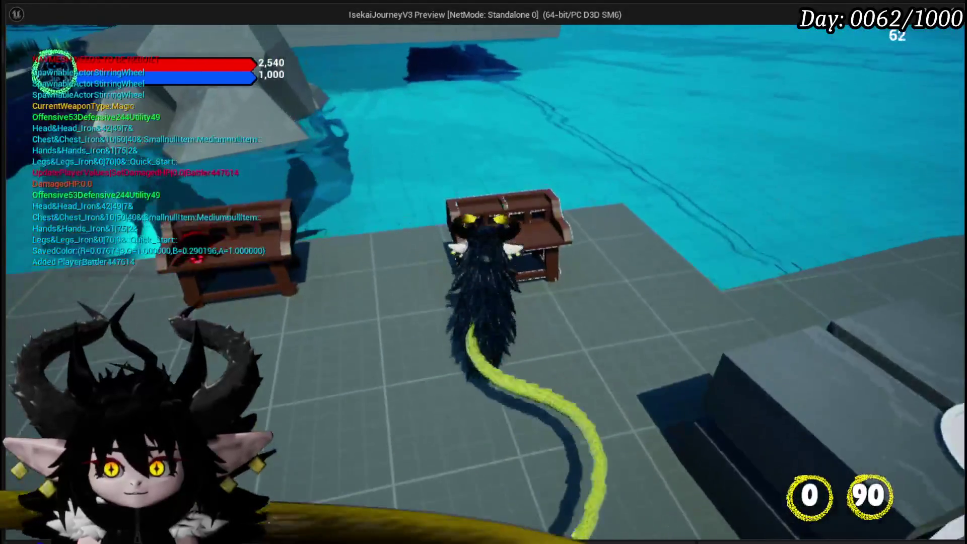
# From the bench's ability menu, open the Status core's Main Attack card
pyautogui.press('e')
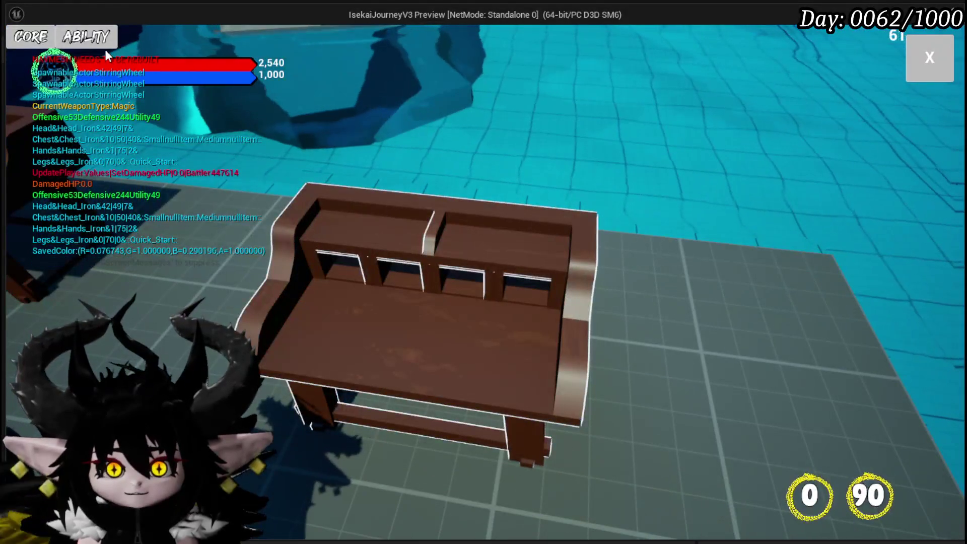
pyautogui.click(105, 45)
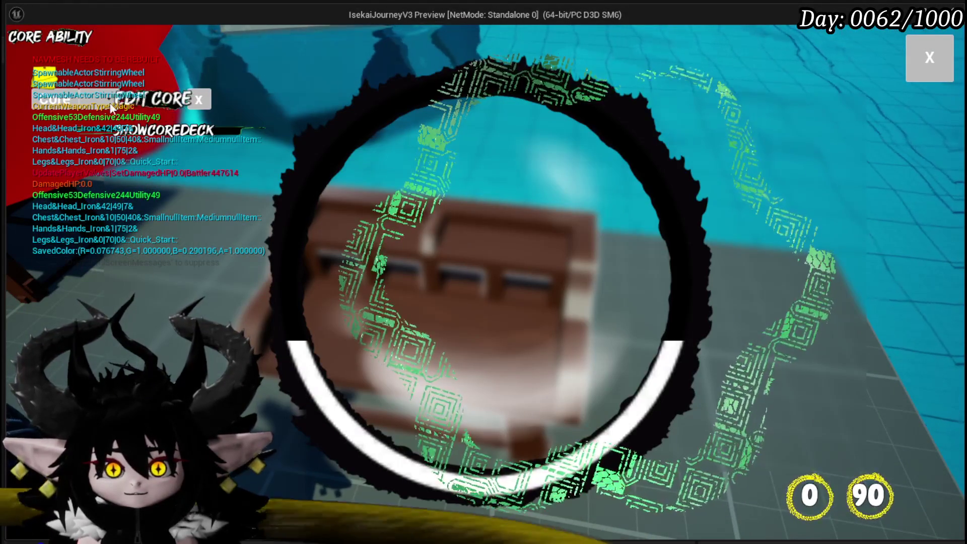
pyautogui.click(120, 105)
pyautogui.click(107, 162)
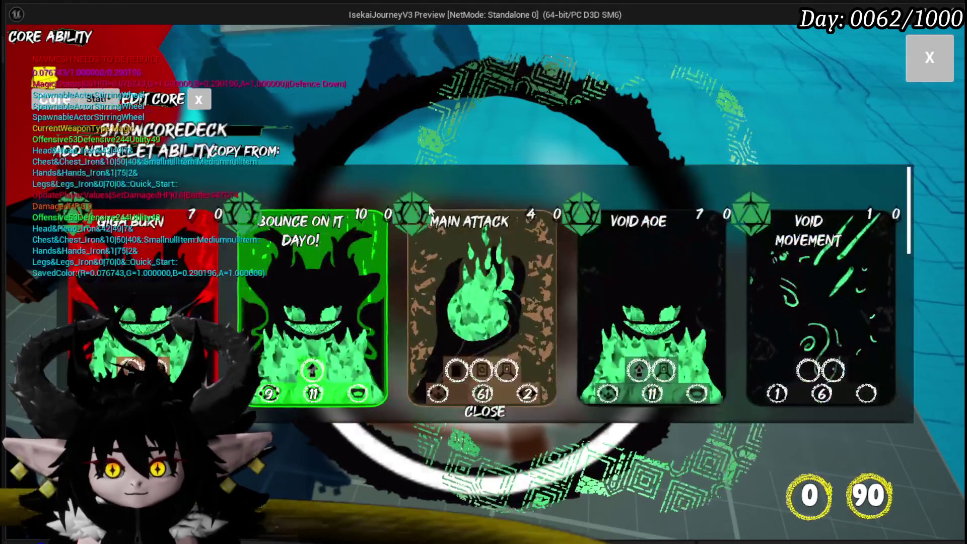
pyautogui.click(443, 222)
# Give the card the Earth_StonePillar effect and replay its preview
pyautogui.click(533, 243)
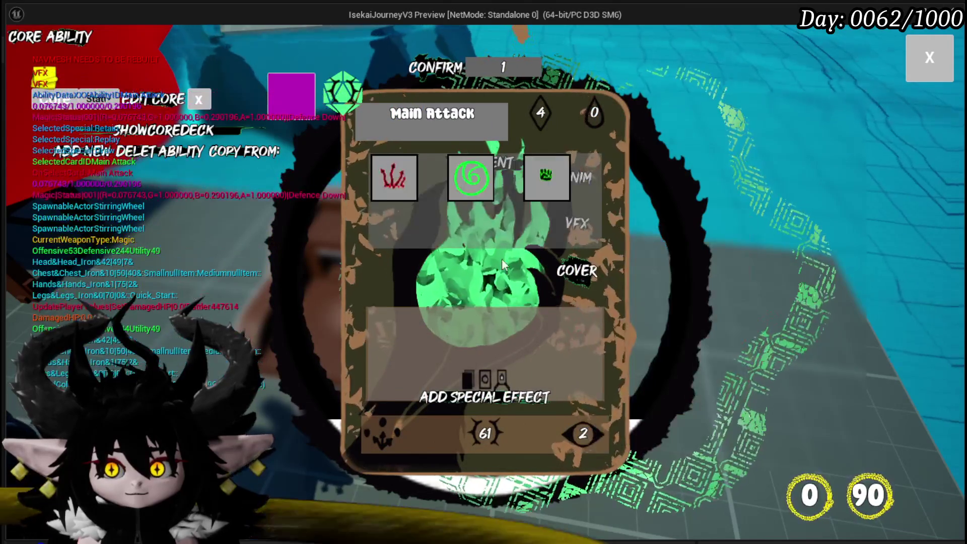
pyautogui.click(384, 185)
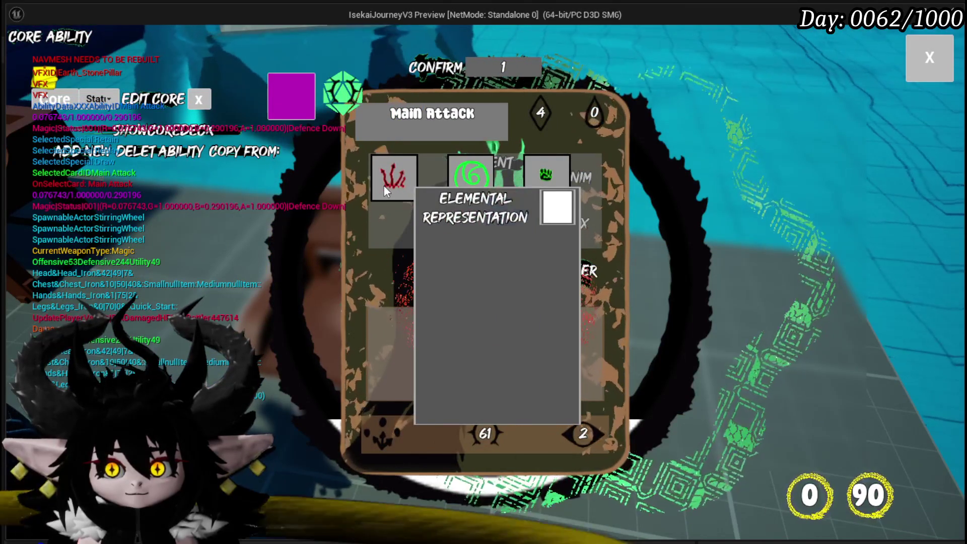
pyautogui.click(374, 171)
pyautogui.click(371, 172)
pyautogui.click(371, 174)
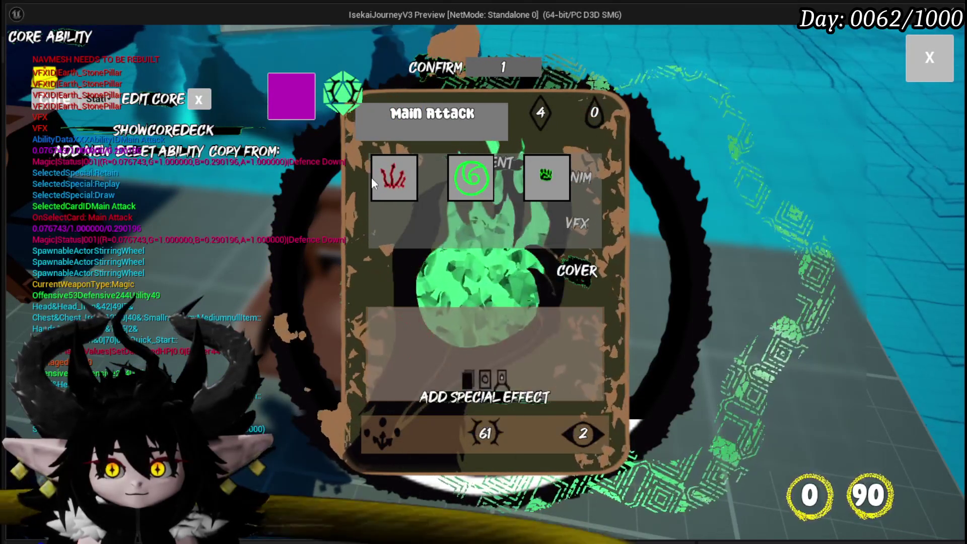
pyautogui.click(378, 189)
# Preview the Nature_Cast and Nature_SlimeFist effects on the Main Attack card
pyautogui.click(455, 183)
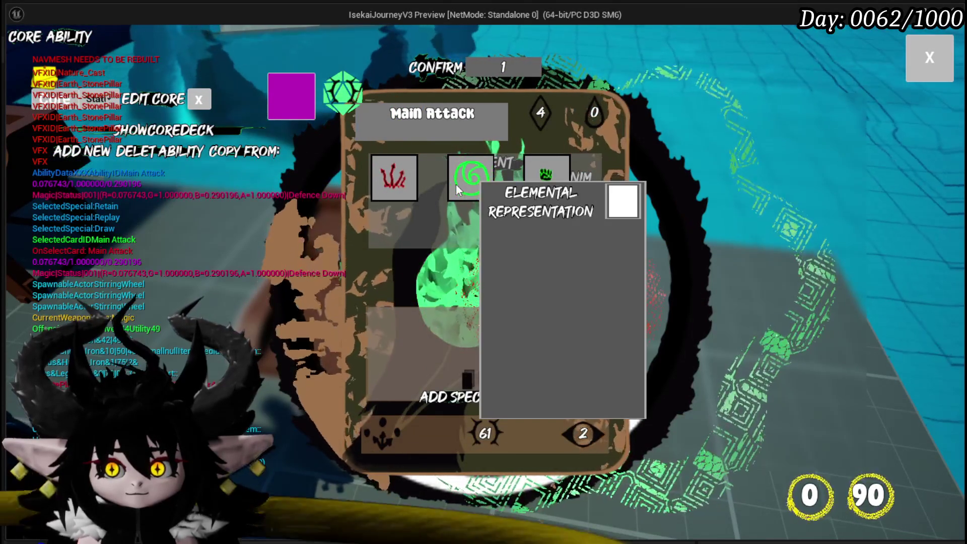
pyautogui.click(528, 183)
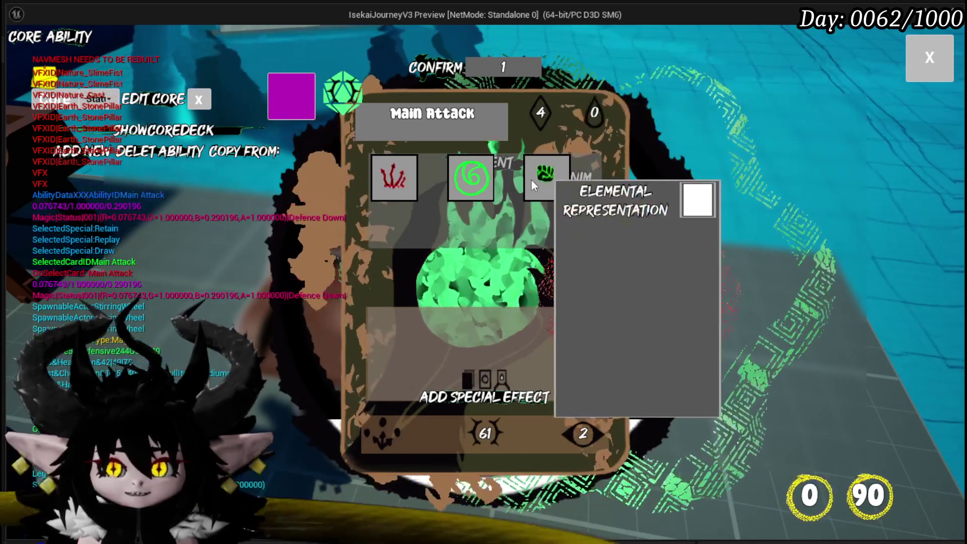
pyautogui.click(532, 178)
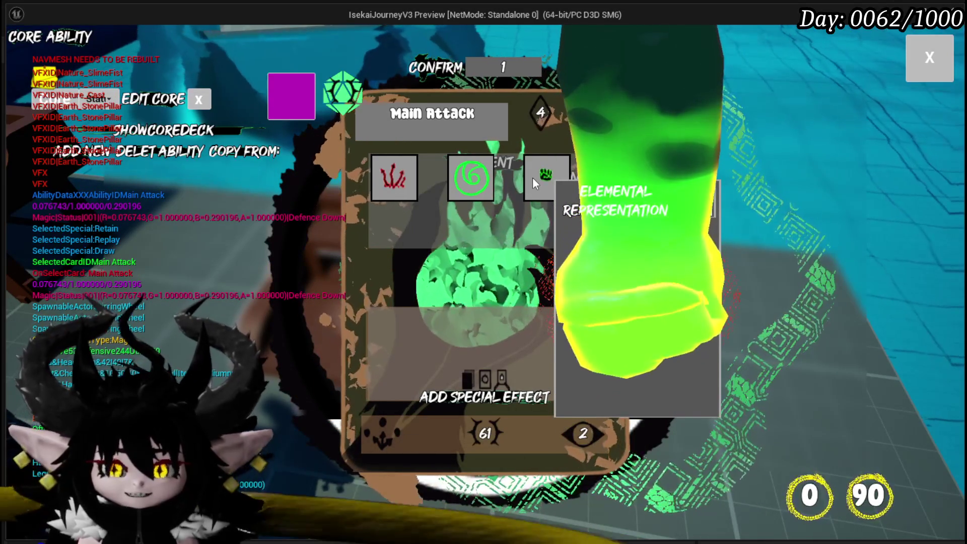
pyautogui.click(462, 183)
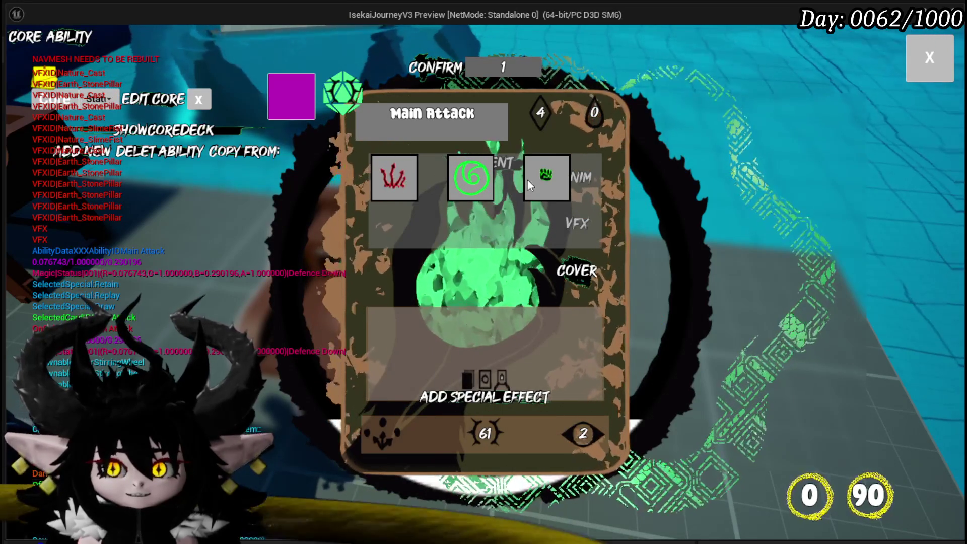
pyautogui.moveTo(537, 179)
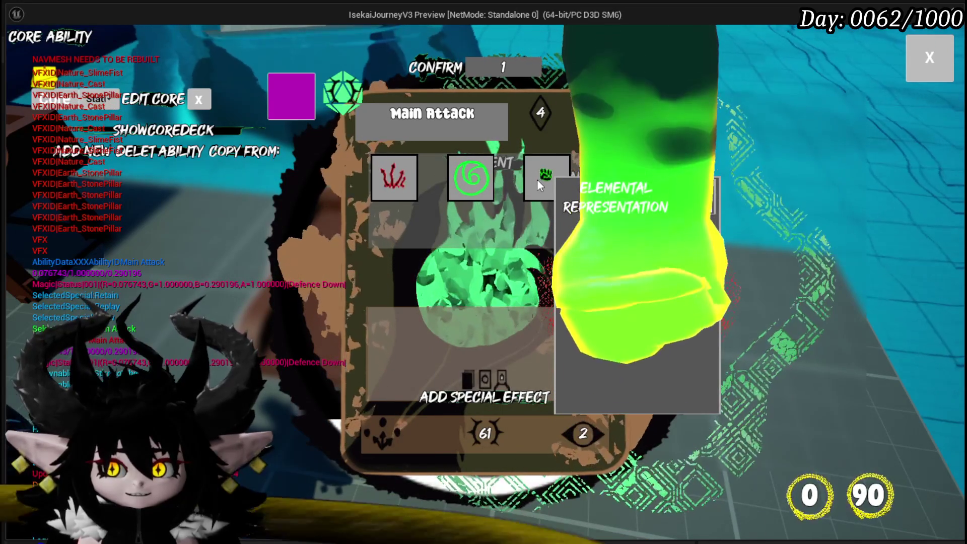
pyautogui.moveTo(468, 182)
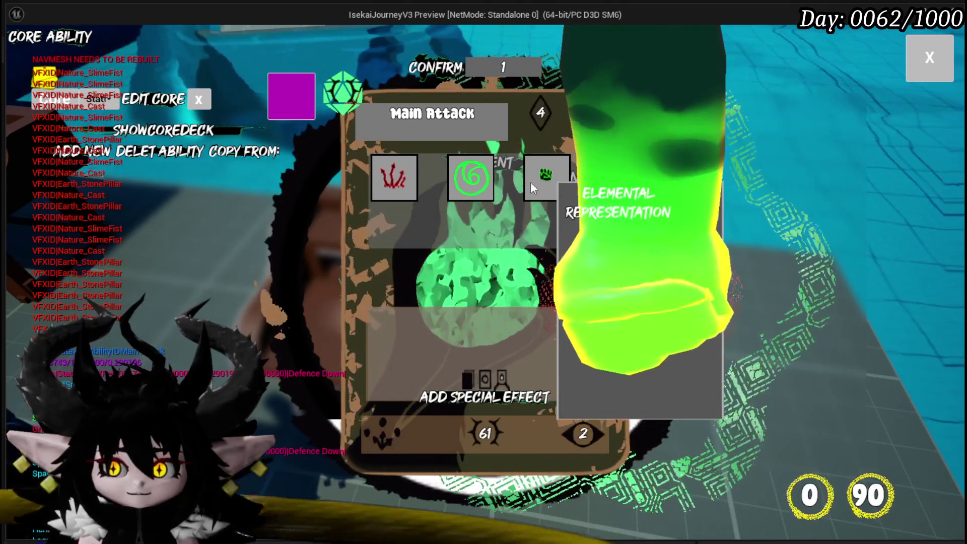
pyautogui.moveTo(394, 178)
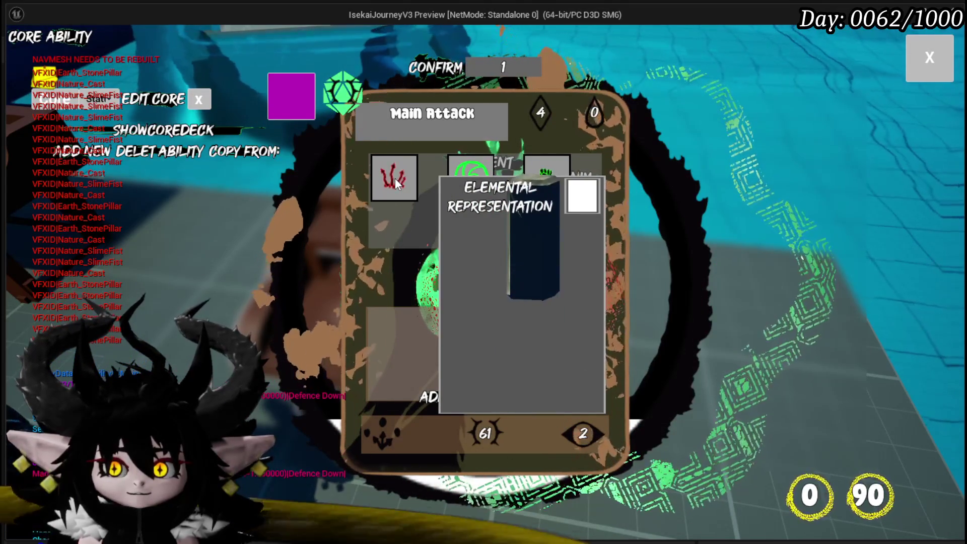
pyautogui.moveTo(563, 228)
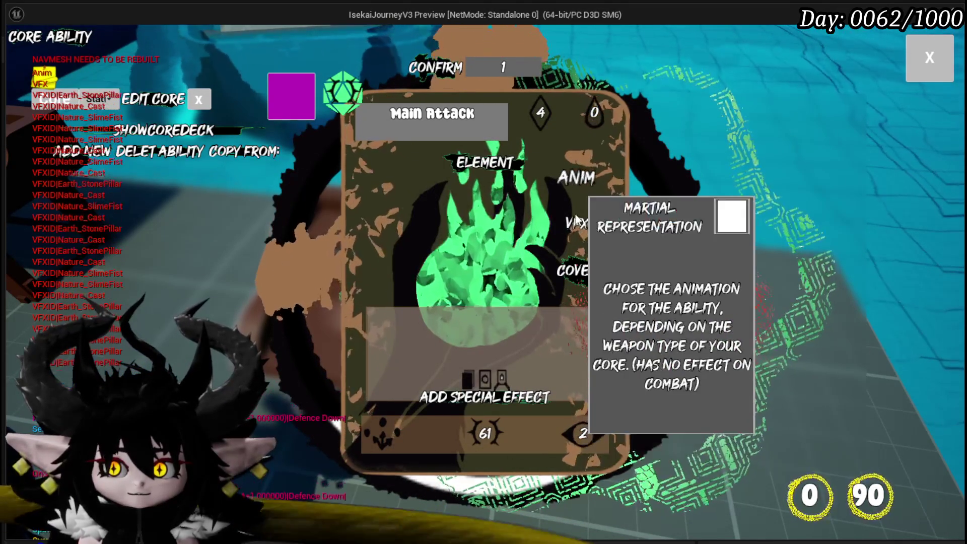
pyautogui.click(482, 165)
# Set the card's element to Fire and preview its effects, including Fire_Fluid
pyautogui.click(450, 175)
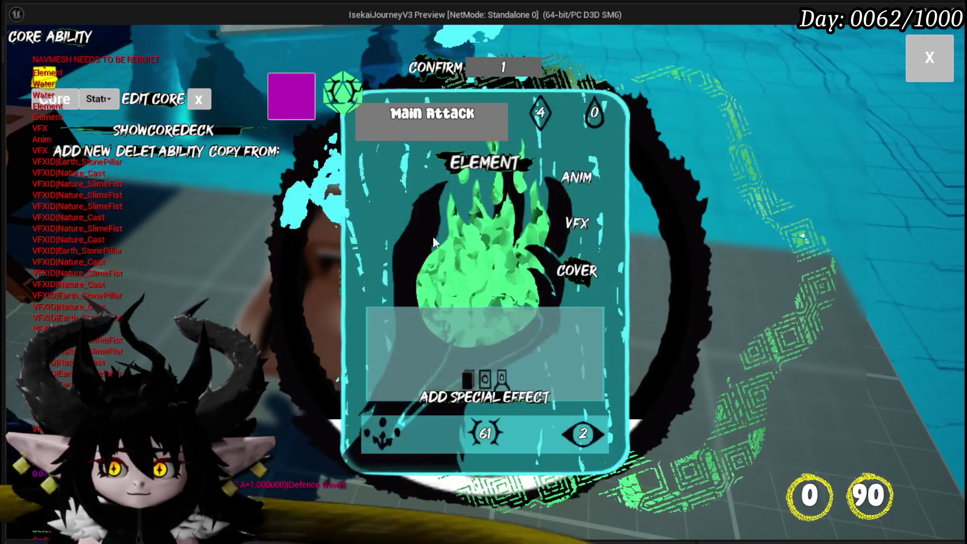
pyautogui.click(473, 166)
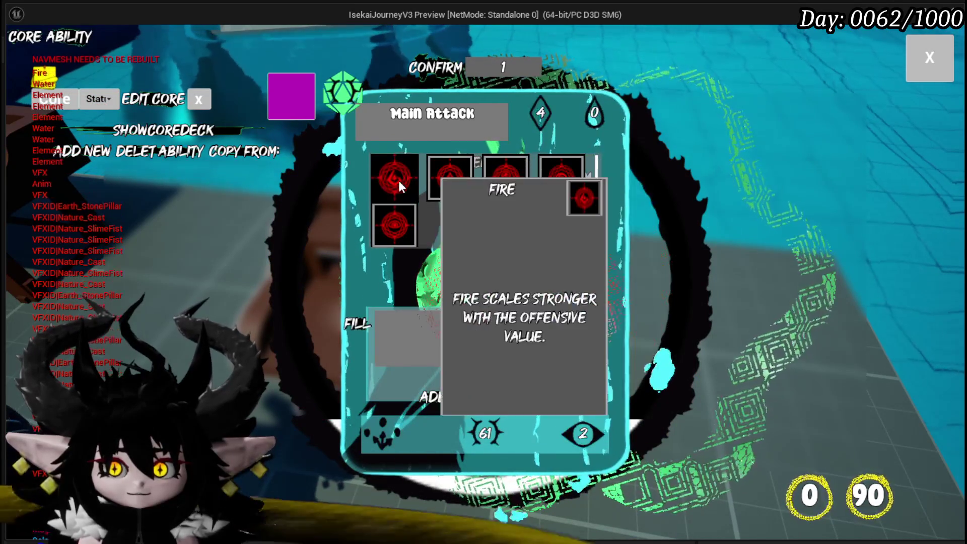
pyautogui.click(397, 179)
pyautogui.moveTo(568, 226)
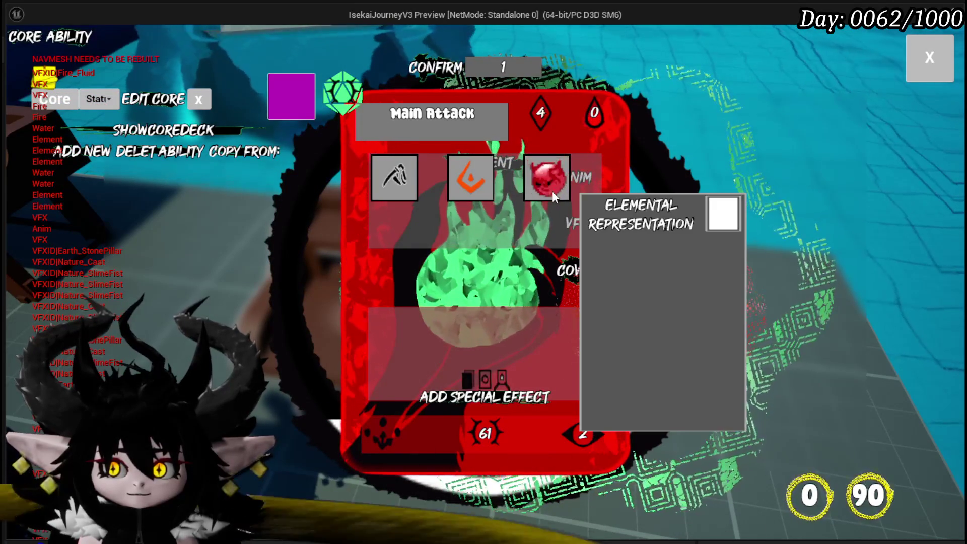
pyautogui.click(552, 196)
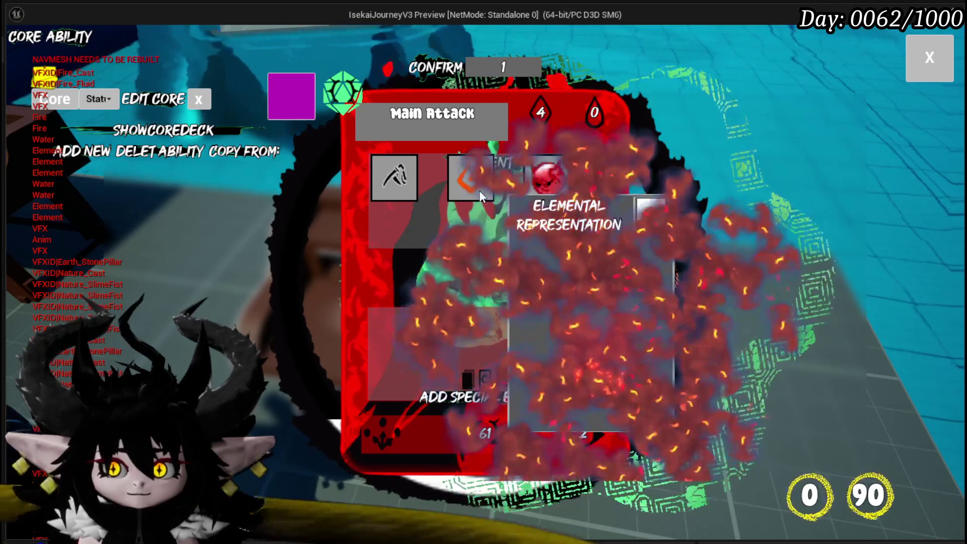
pyautogui.moveTo(402, 194)
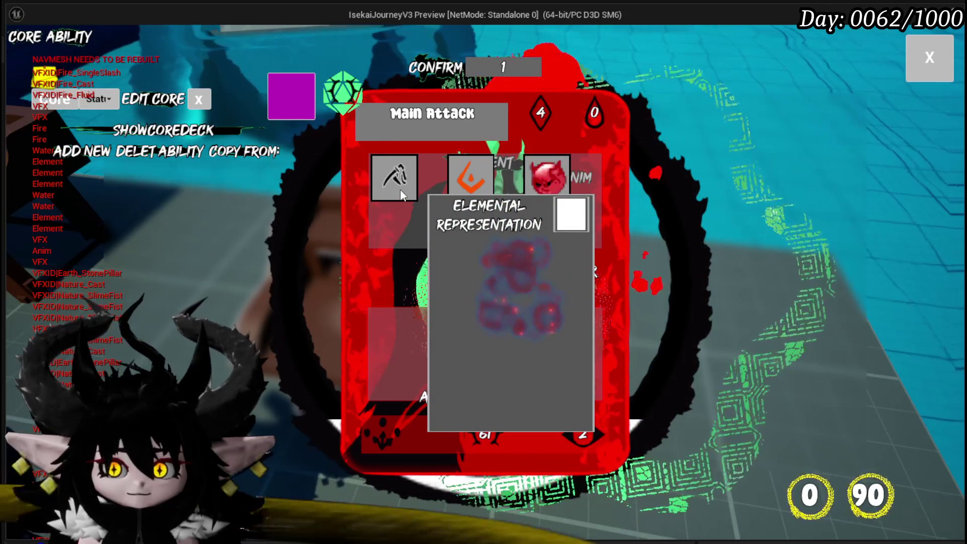
pyautogui.moveTo(470, 183)
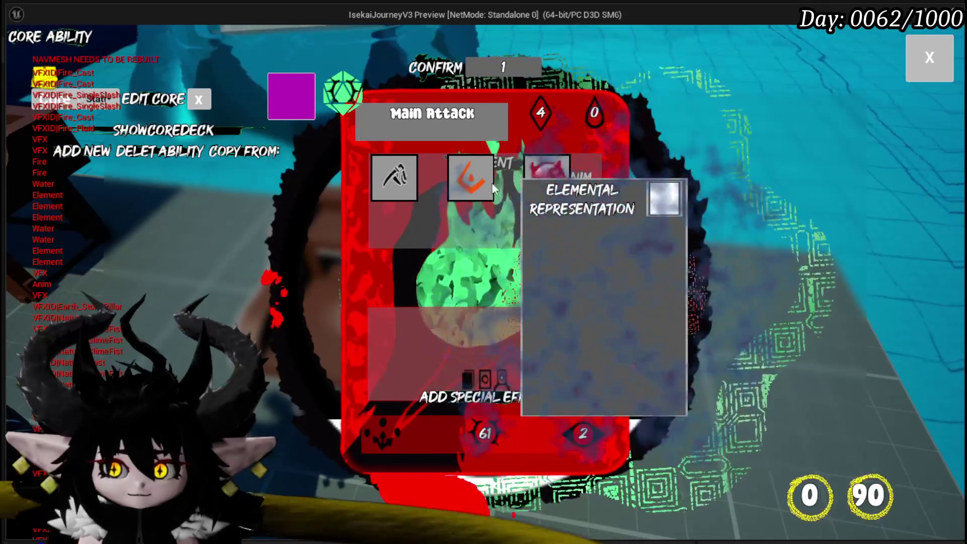
pyautogui.moveTo(550, 176)
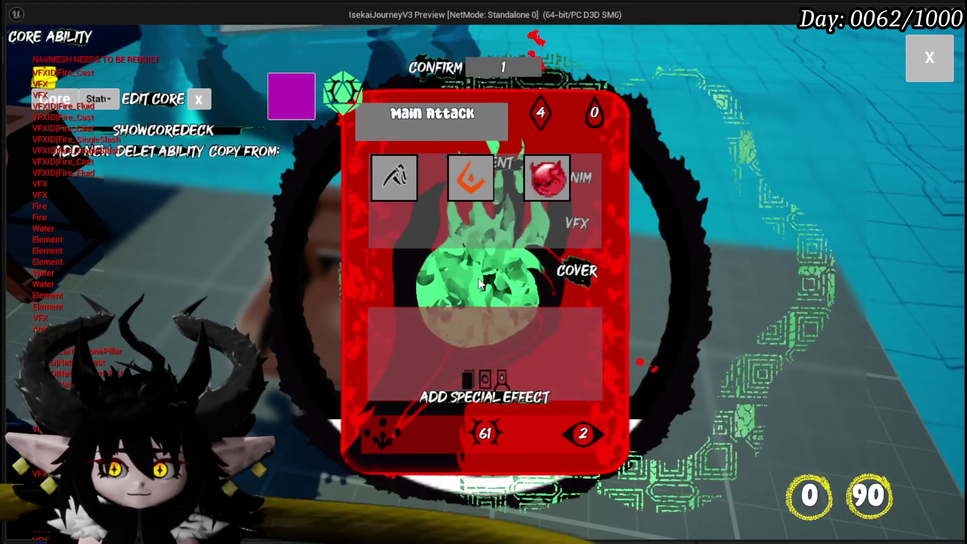
pyautogui.click(459, 198)
# Set the element to Water and preview the Water_Splash and Water_Cast effects
pyautogui.click(489, 179)
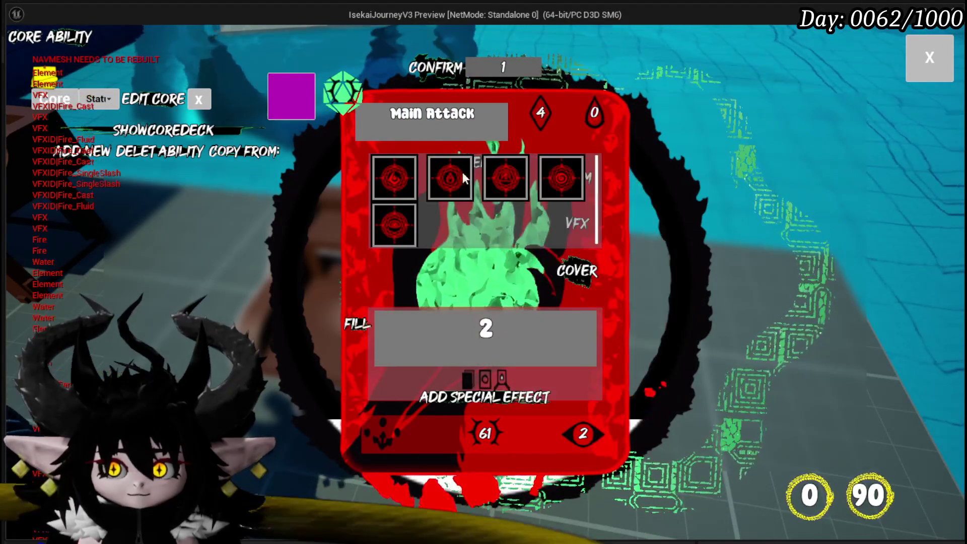
pyautogui.click(476, 174)
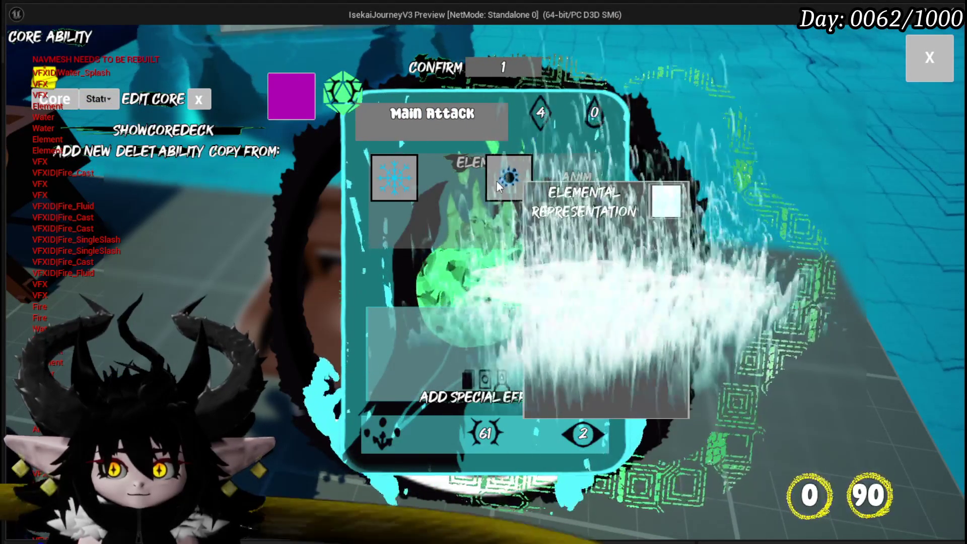
pyautogui.click(394, 179)
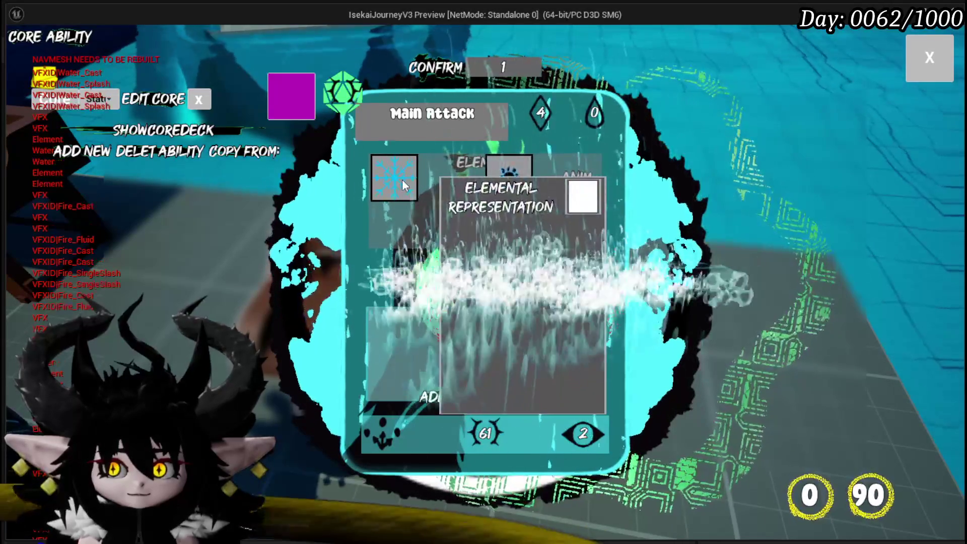
pyautogui.click(401, 179)
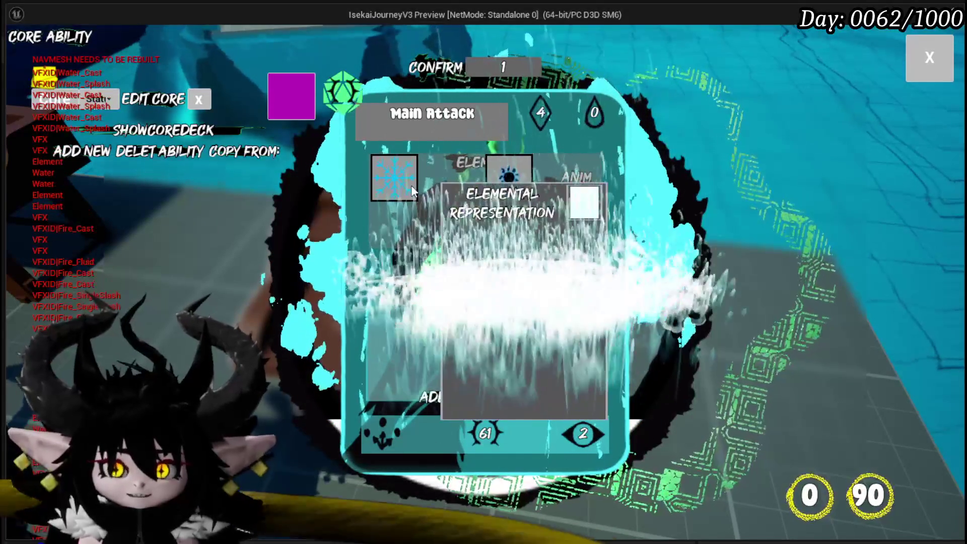
pyautogui.moveTo(565, 244)
pyautogui.click(578, 227)
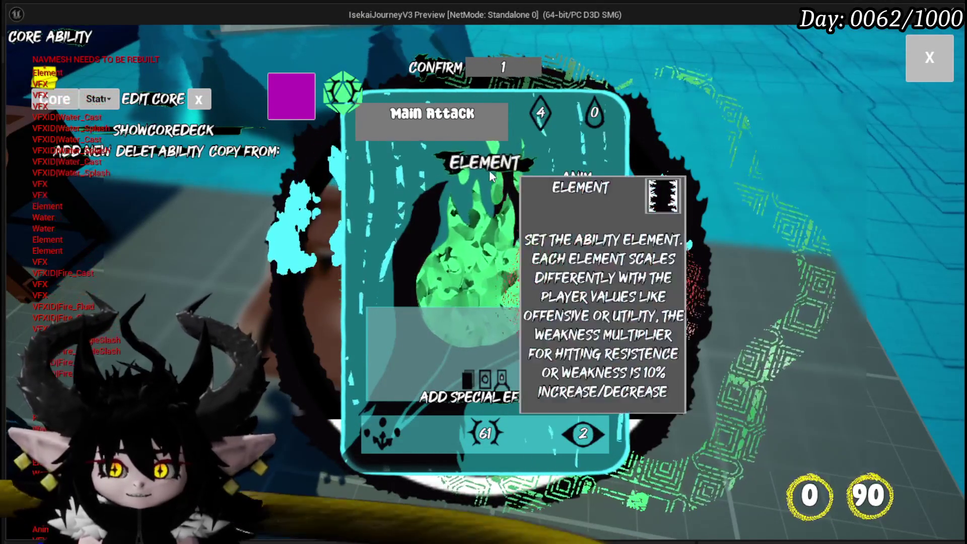
# Set the Main Attack card's element to Wind and browse its effect choices
pyautogui.click(488, 170)
pyautogui.click(551, 180)
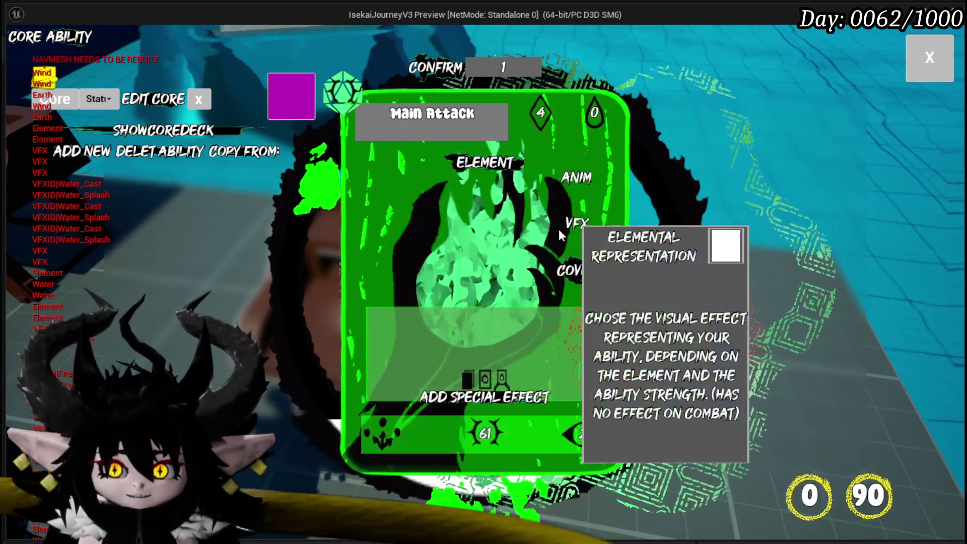
pyautogui.click(580, 231)
pyautogui.moveTo(533, 186)
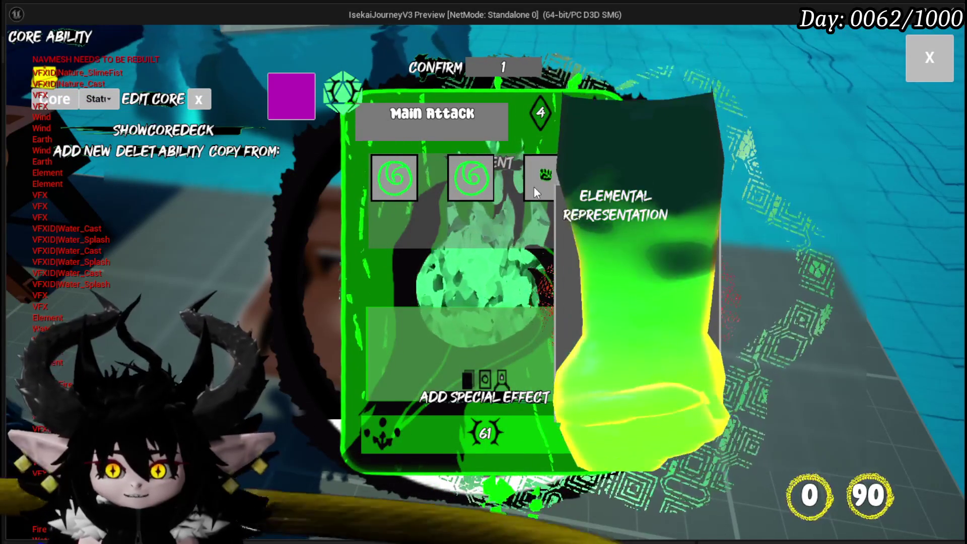
pyautogui.moveTo(390, 181)
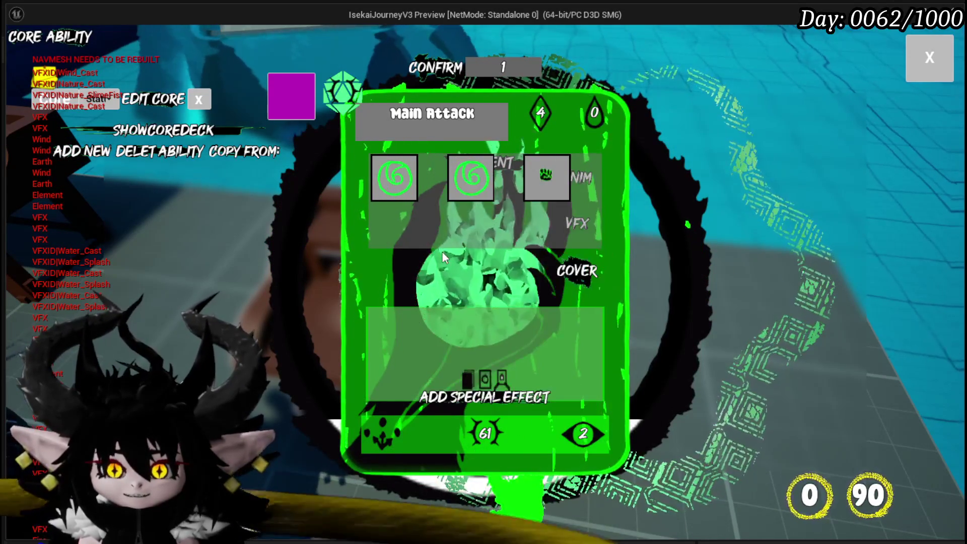
pyautogui.moveTo(550, 239)
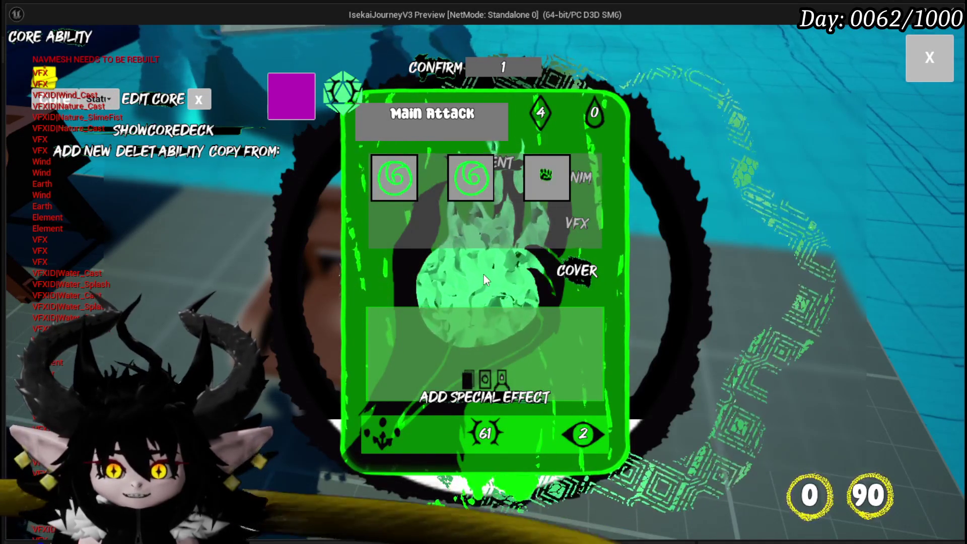
pyautogui.moveTo(575, 214)
pyautogui.moveTo(506, 175)
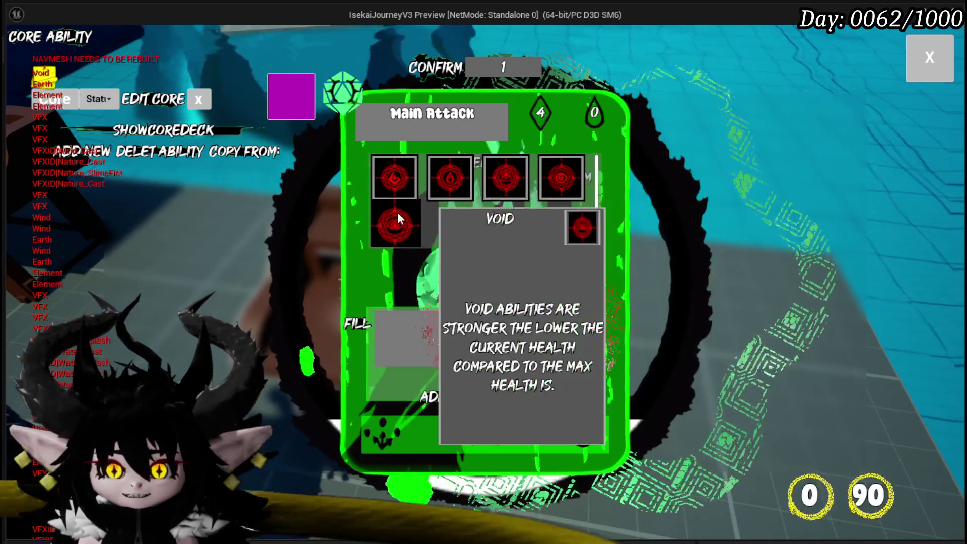
# Switch the element to Void, preview Void_Cast, and close the ability editor
pyautogui.click(397, 212)
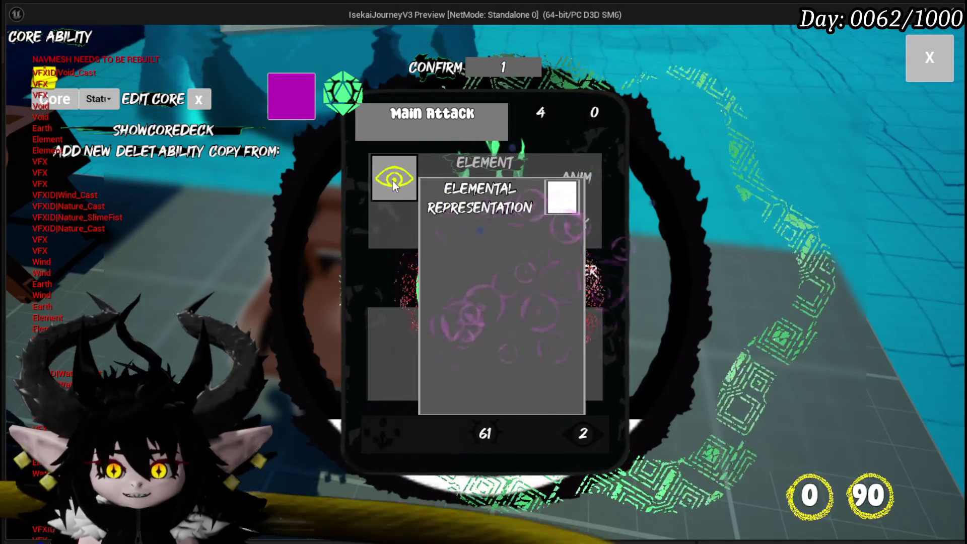
pyautogui.moveTo(399, 192)
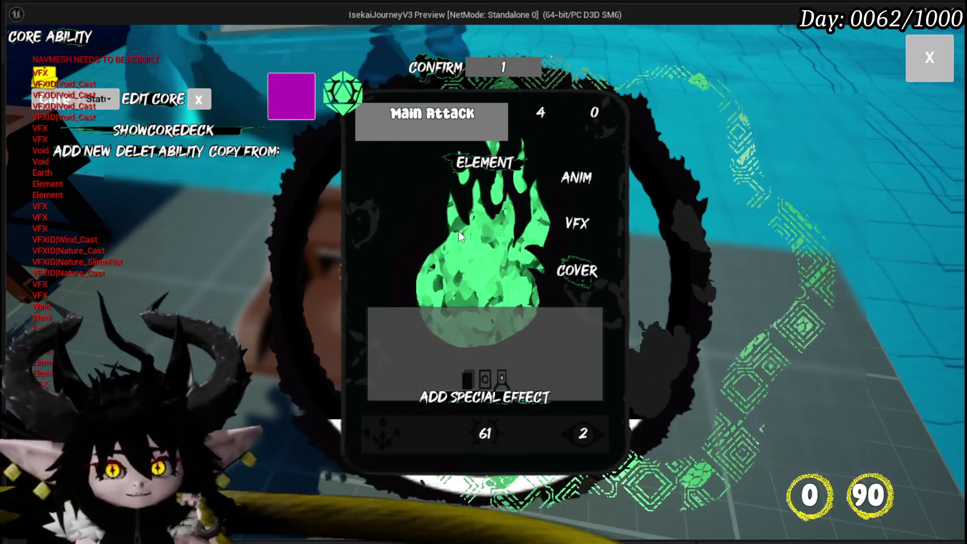
pyautogui.click(949, 58)
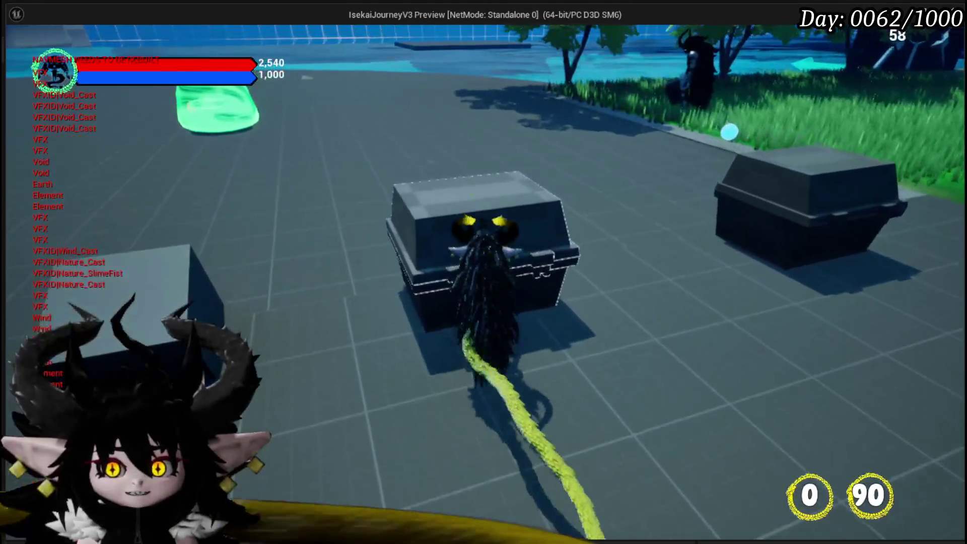
# Run the character around the level and to the bench, opening and closing the ability menu twice
pyautogui.press('w')
pyautogui.press('w')
pyautogui.press('w')
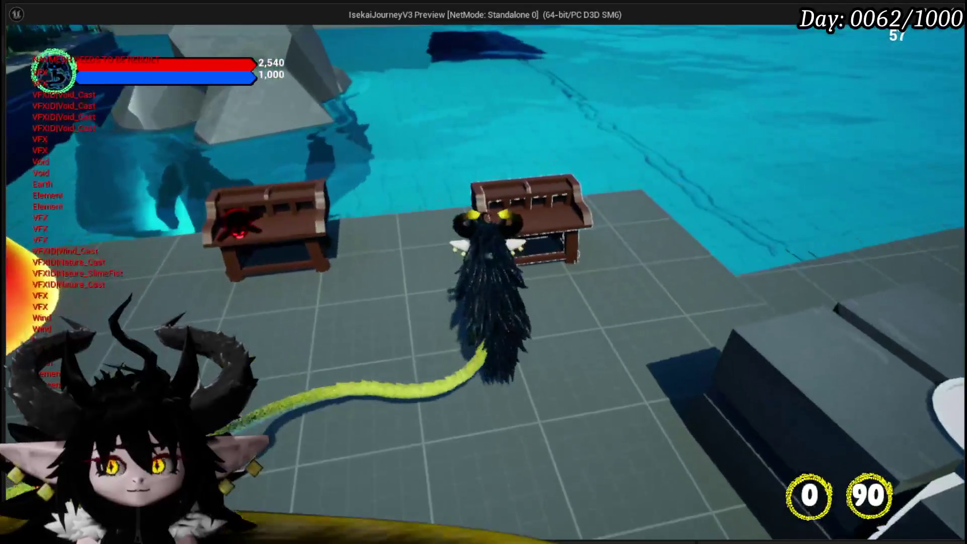
pyautogui.press('e')
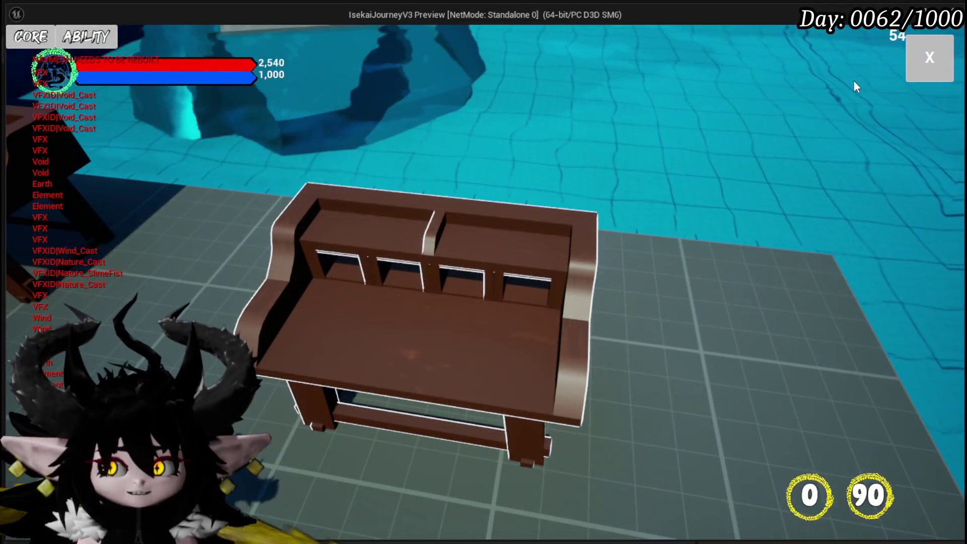
pyautogui.click(930, 57)
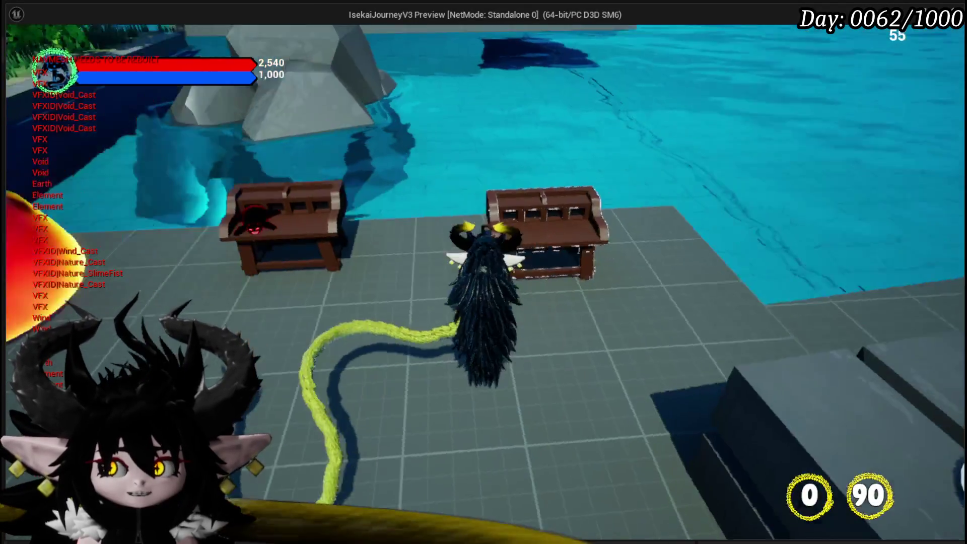
pyautogui.press('w')
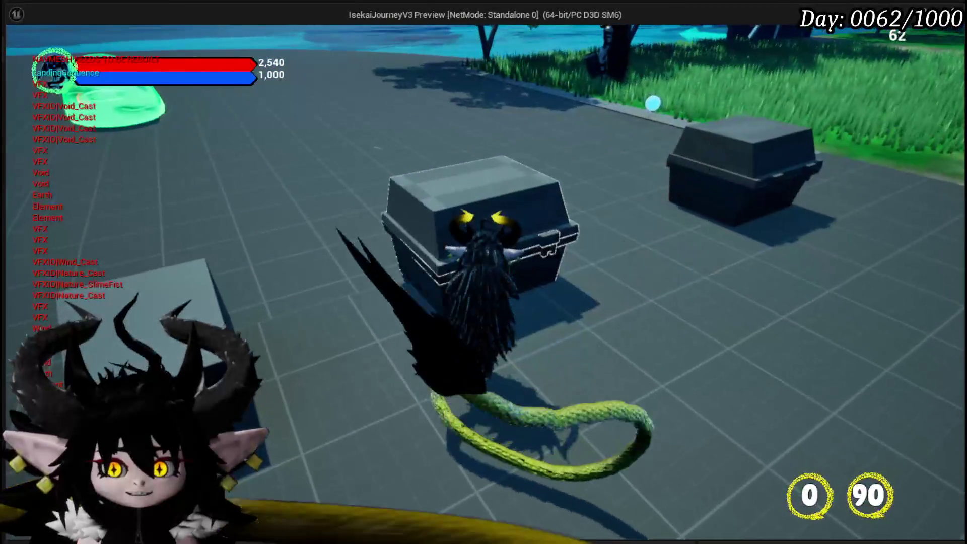
pyautogui.press('w')
pyautogui.press('w')
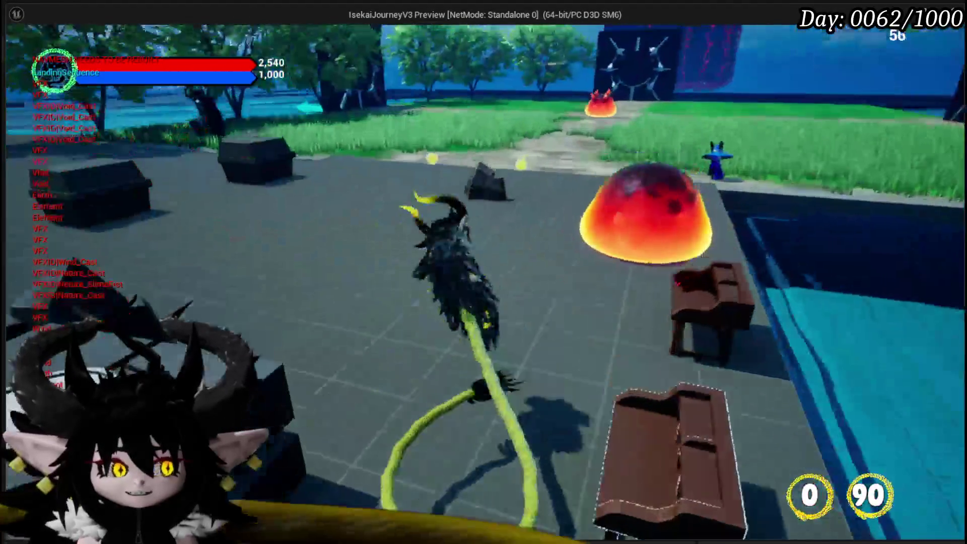
pyautogui.press('w')
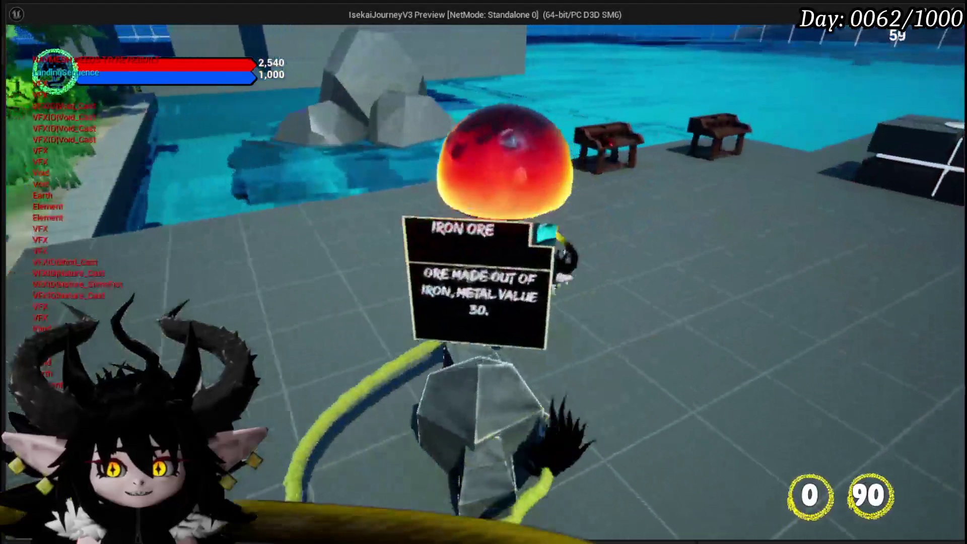
pyautogui.press('w')
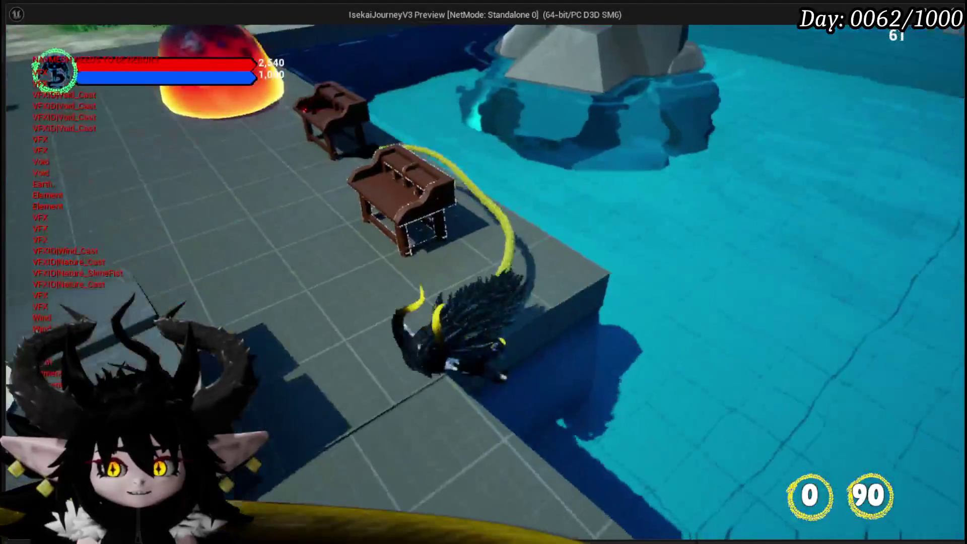
pyautogui.press('w')
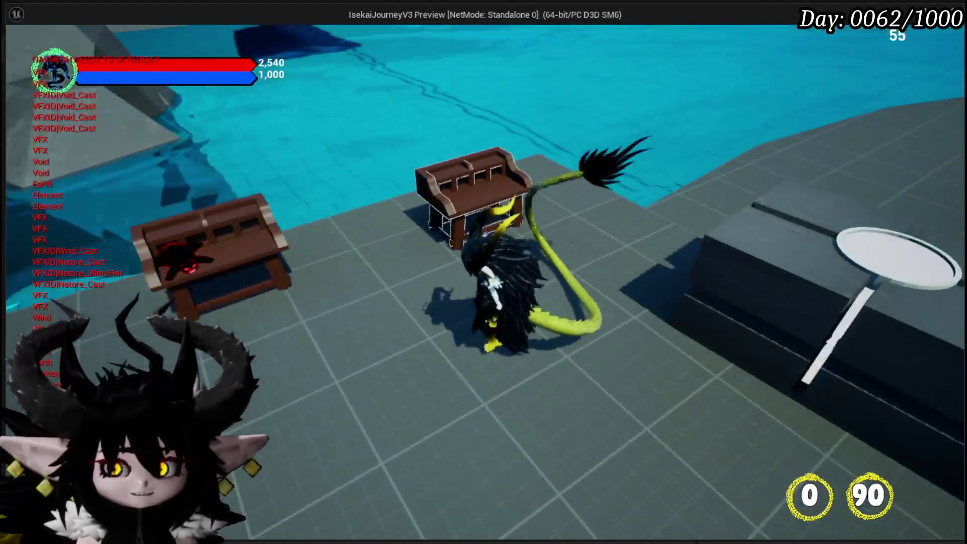
pyautogui.press('e')
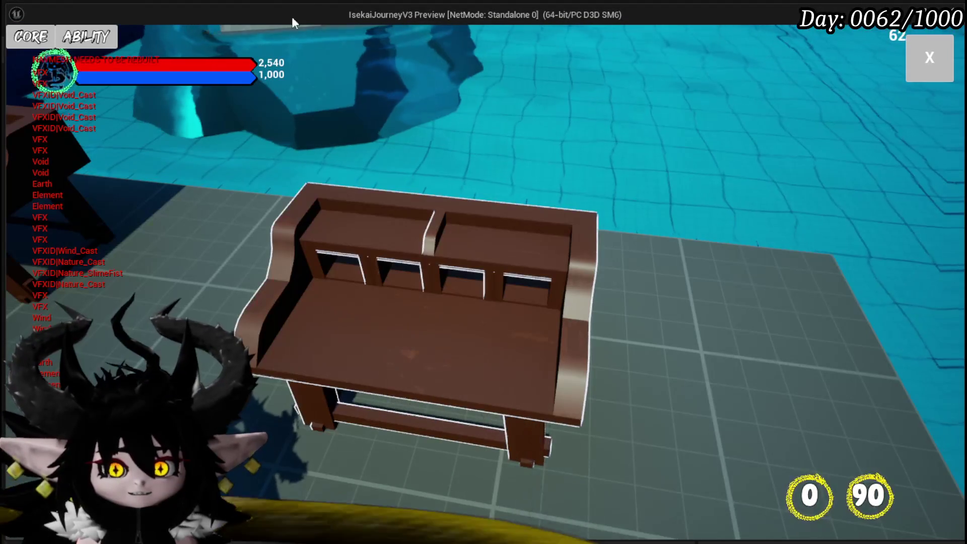
pyautogui.click(928, 60)
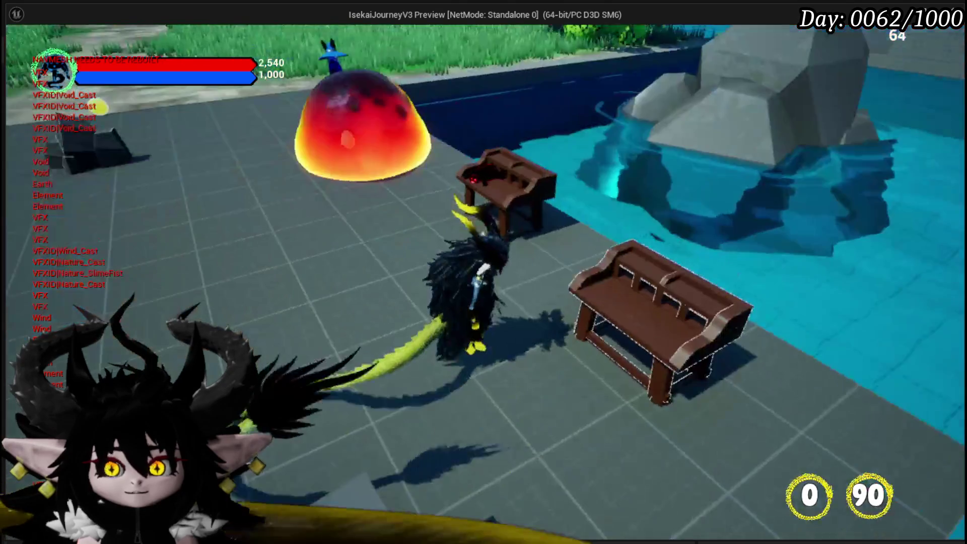
# Stop the play-in-editor session and save all changed assets
pyautogui.press('w')
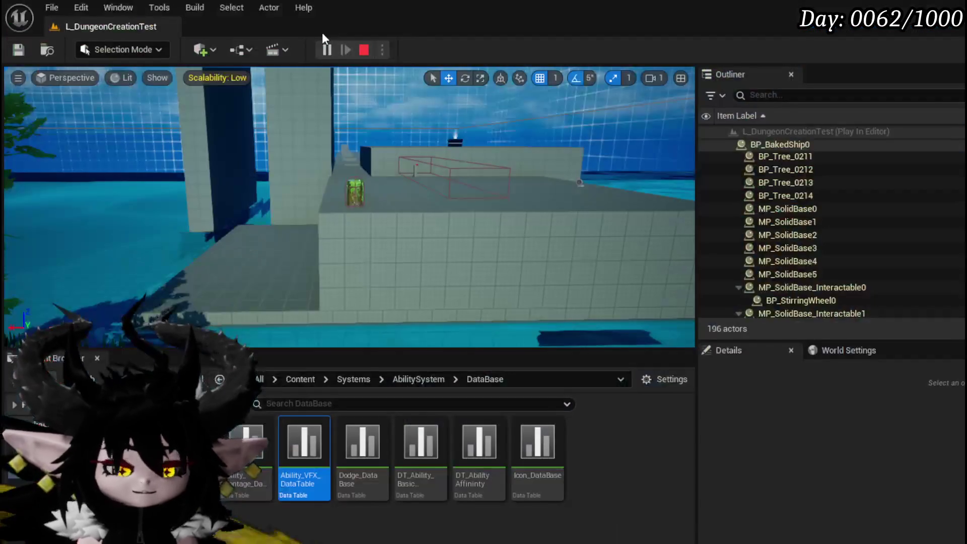
pyautogui.press('Escape')
pyautogui.hotkey('ctrl', 's')
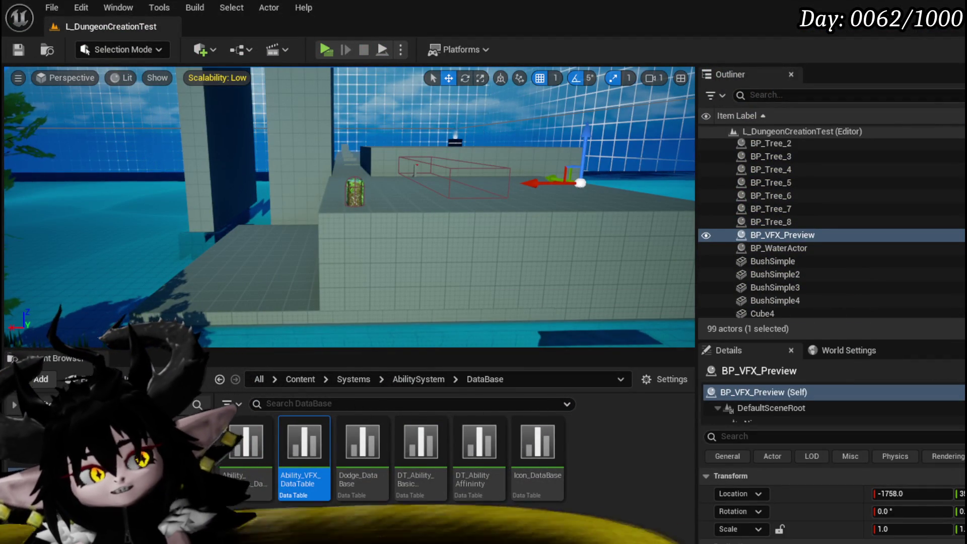
# Save the level, open the AbilityWorkBenchUI widget blueprint from the UI folder, and save it
pyautogui.click(19, 51)
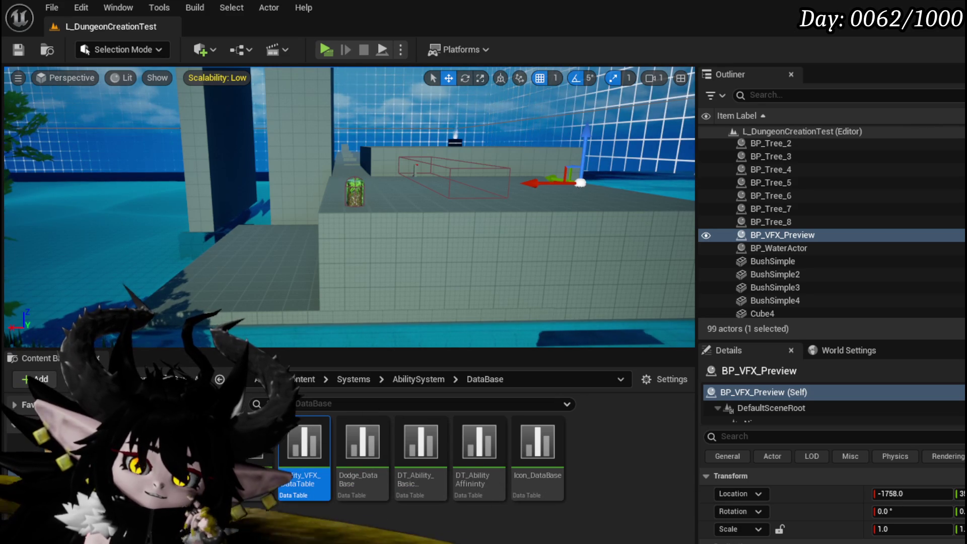
pyautogui.hotkey('alt', 'Left')
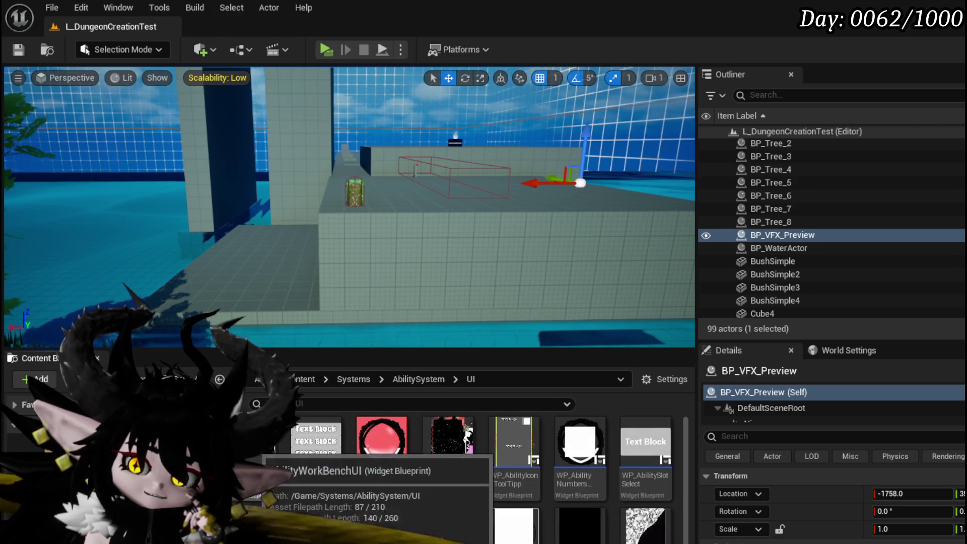
pyautogui.doubleClick(260, 454)
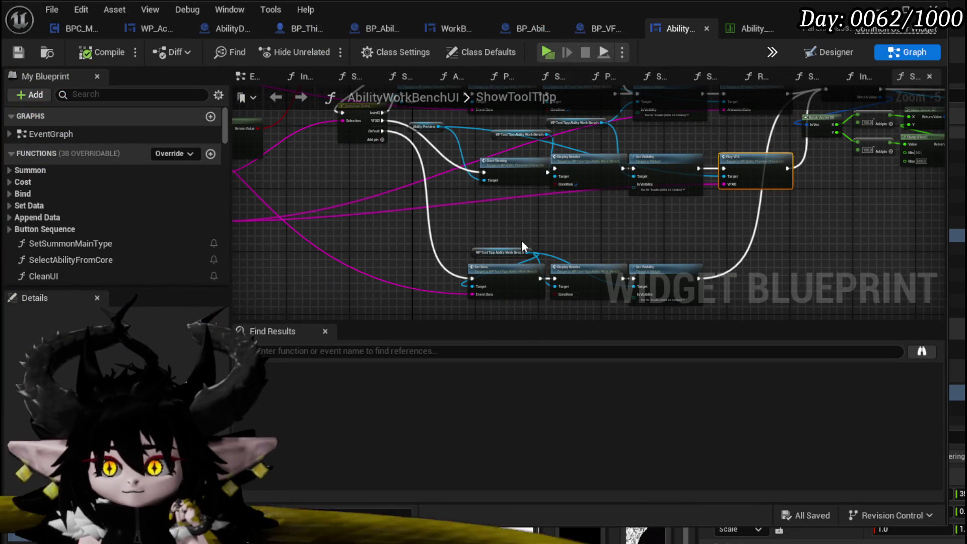
pyautogui.click(27, 59)
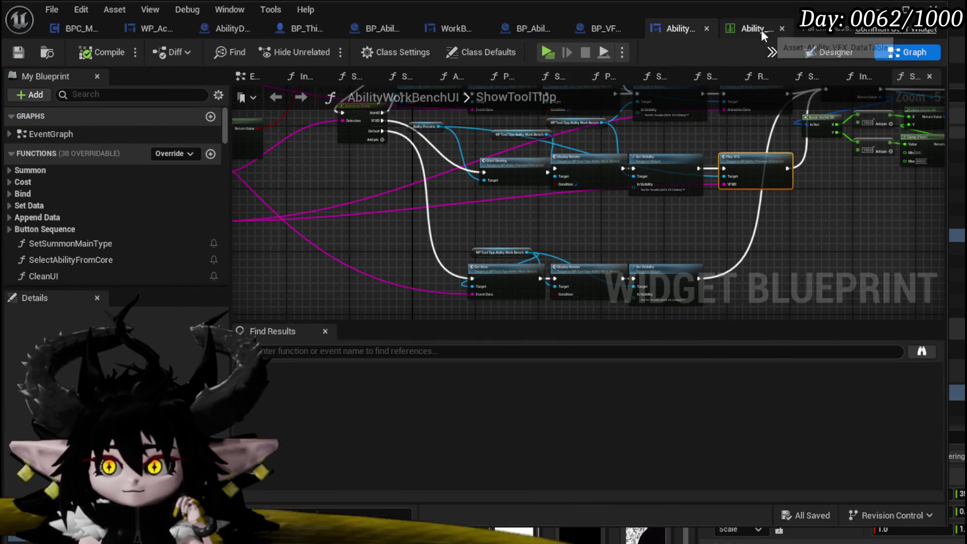
# Rename the ArkMorn row of Ability_VFX_DataTable to Fire_ArkMorn, save it, and return to AbilityWorkBenchUI
pyautogui.click(760, 29)
pyautogui.scroll(6, 206, 173)
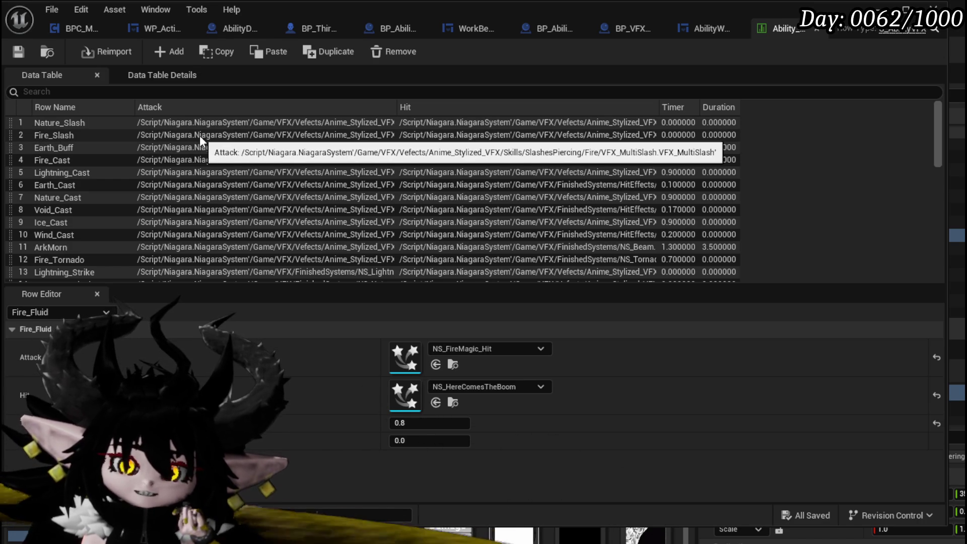
pyautogui.scroll(-5, 199, 135)
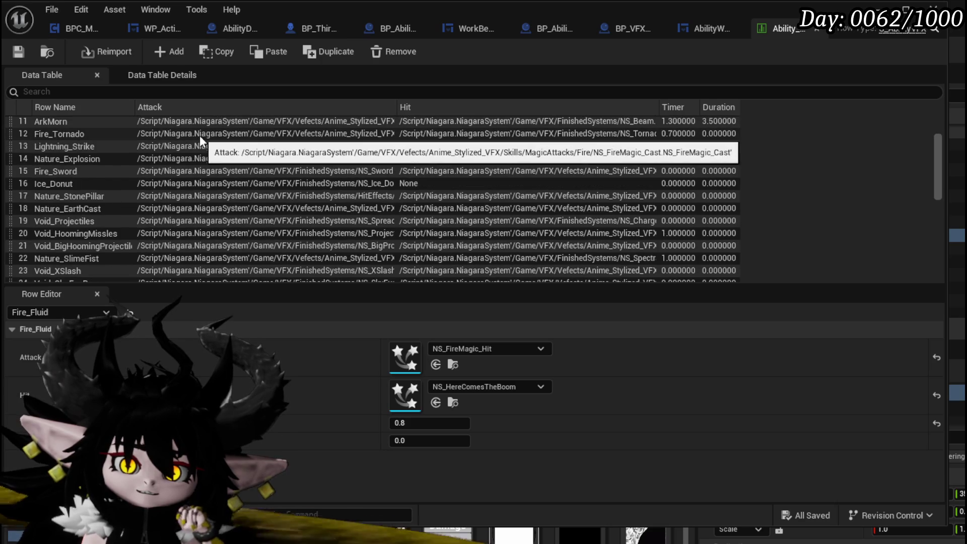
pyautogui.scroll(2, 200, 135)
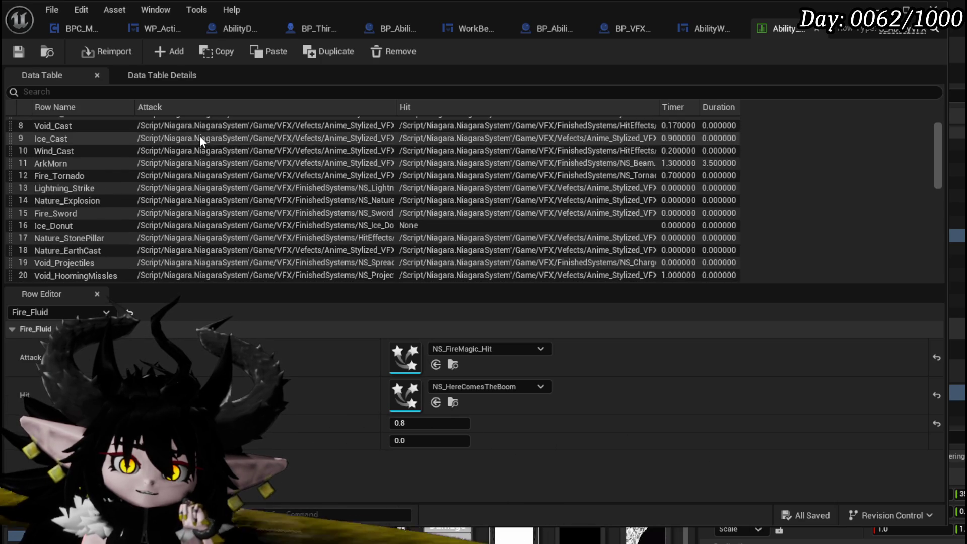
pyautogui.doubleClick(49, 165)
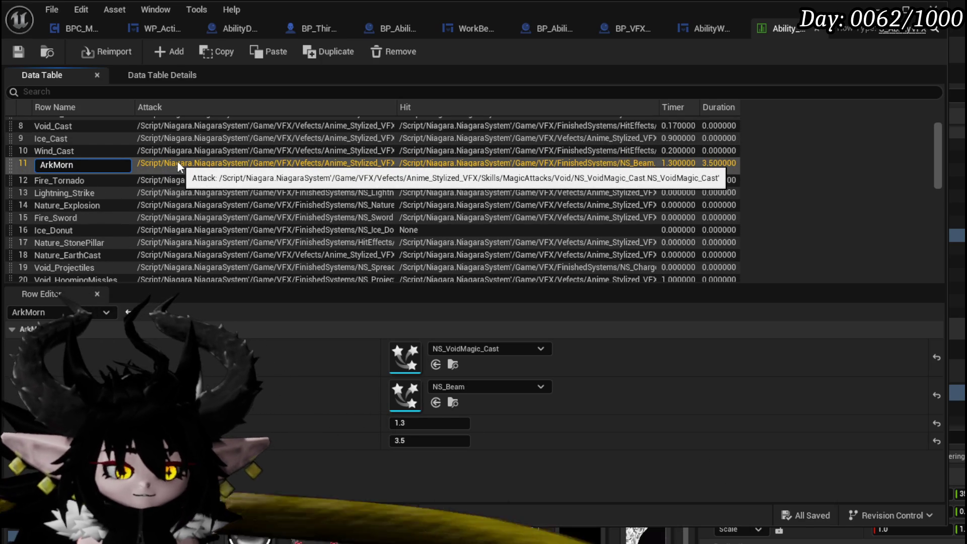
pyautogui.write('Fire_')
pyautogui.press('Return')
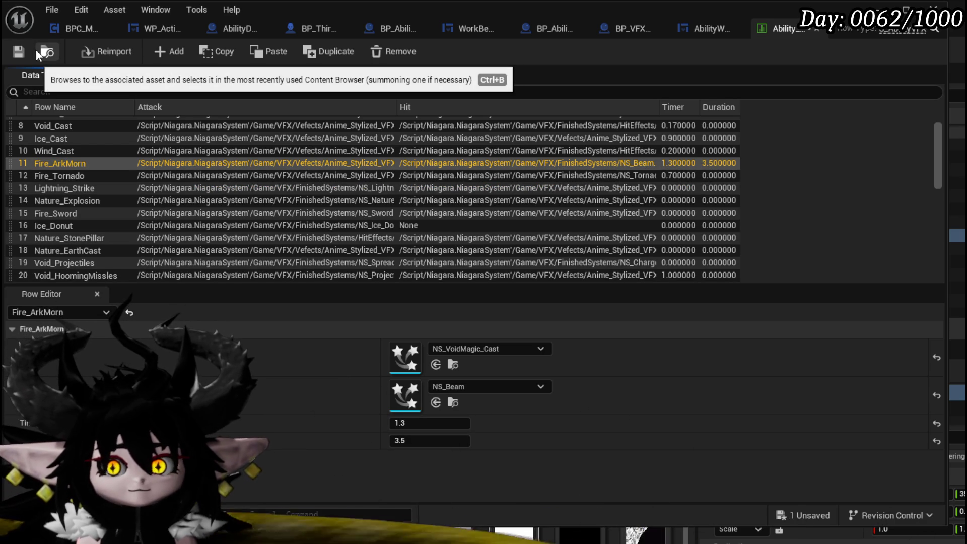
pyautogui.click(18, 51)
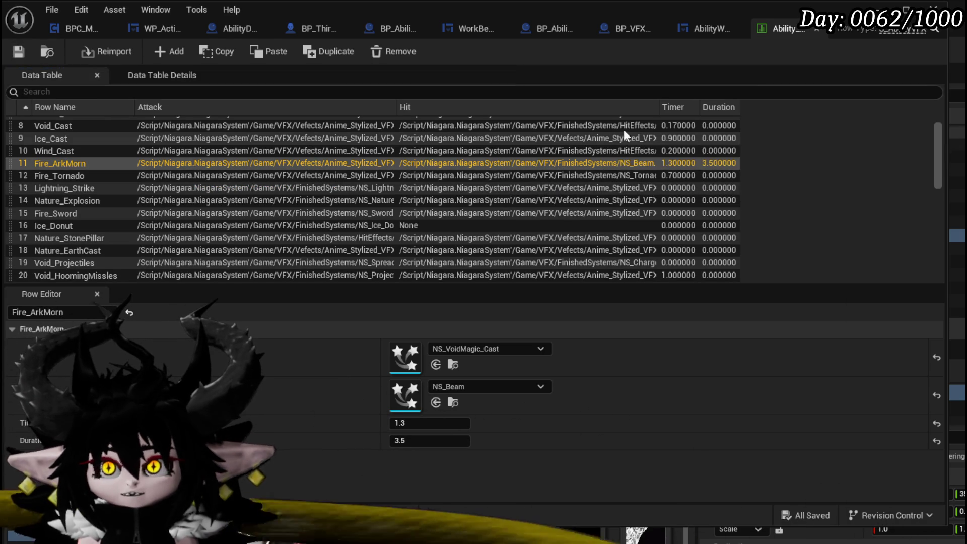
pyautogui.click(709, 35)
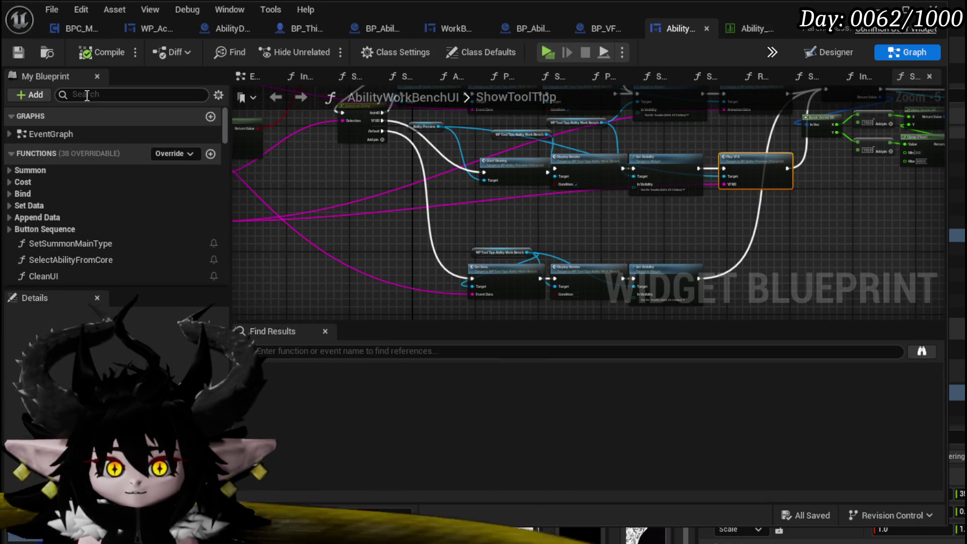
# Find FilterForVFX in AbilityWorkBenchUI's My Blueprint panel and open its function graph
pyautogui.write('VFX')
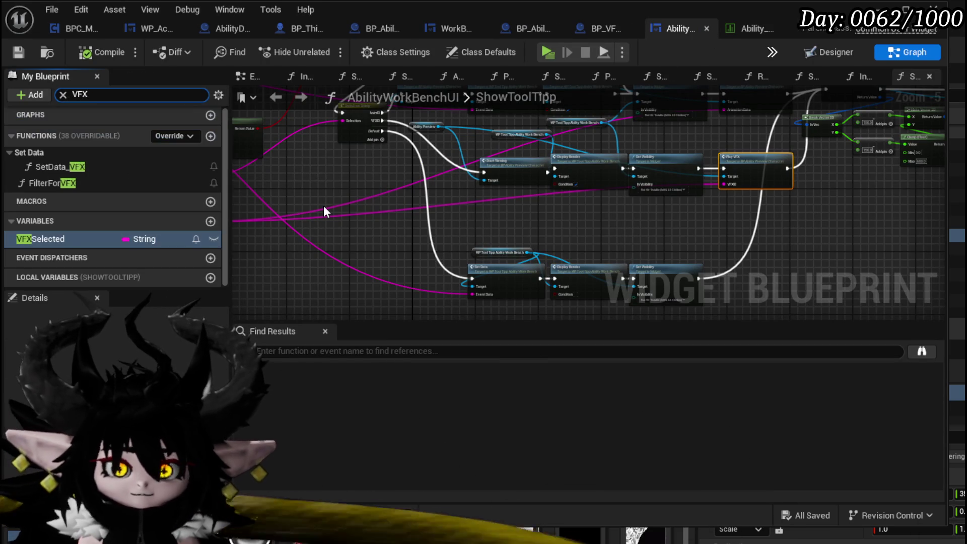
pyautogui.click(45, 184)
pyautogui.doubleClick(44, 183)
# Pan and zoom across FilterForVFX to inspect the loops, Contains, Branch, Append and data-table row lookup nodes
pyautogui.scroll(4, 443, 242)
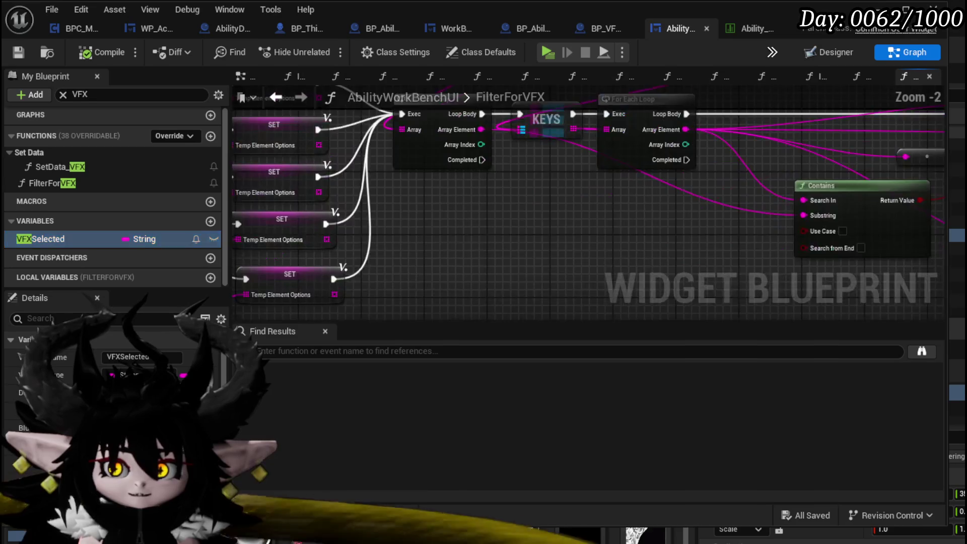
pyautogui.moveTo(456, 227); pyautogui.dragTo(612, 243)
pyautogui.scroll(-2, 502, 162)
pyautogui.moveTo(528, 201); pyautogui.dragTo(522, 241)
pyautogui.moveTo(478, 300); pyautogui.dragTo(440, 287)
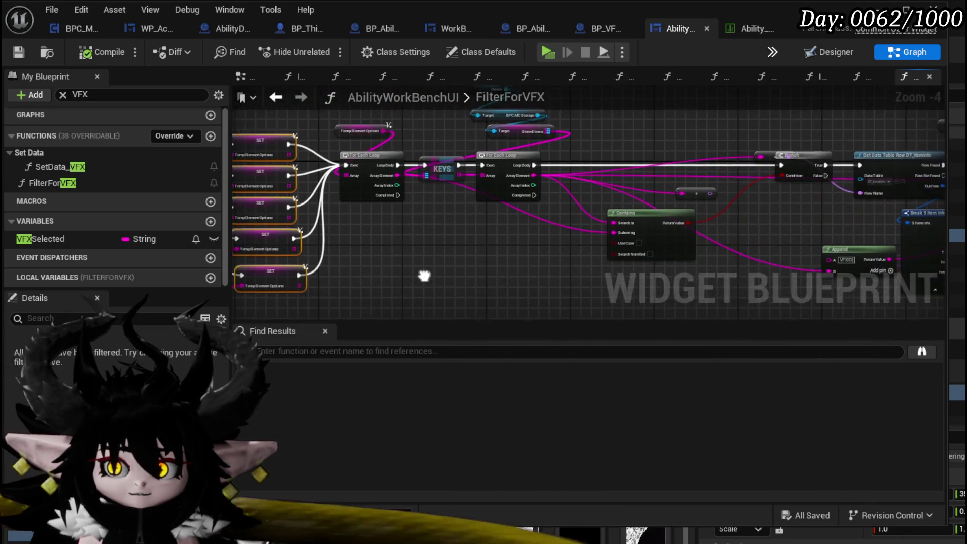
pyautogui.scroll(1, 499, 266)
pyautogui.moveTo(571, 305); pyautogui.dragTo(357, 262)
pyautogui.moveTo(748, 213)
pyautogui.mouseDown()
pyautogui.moveTo(445, 225)
pyautogui.moveTo(411, 263)
pyautogui.mouseUp()
pyautogui.scroll(1, 445, 224)
pyautogui.scroll(-1, 563, 202)
pyautogui.moveTo(455, 216)
pyautogui.mouseDown()
pyautogui.moveTo(533, 185)
pyautogui.moveTo(460, 184)
pyautogui.moveTo(486, 174)
pyautogui.mouseUp()
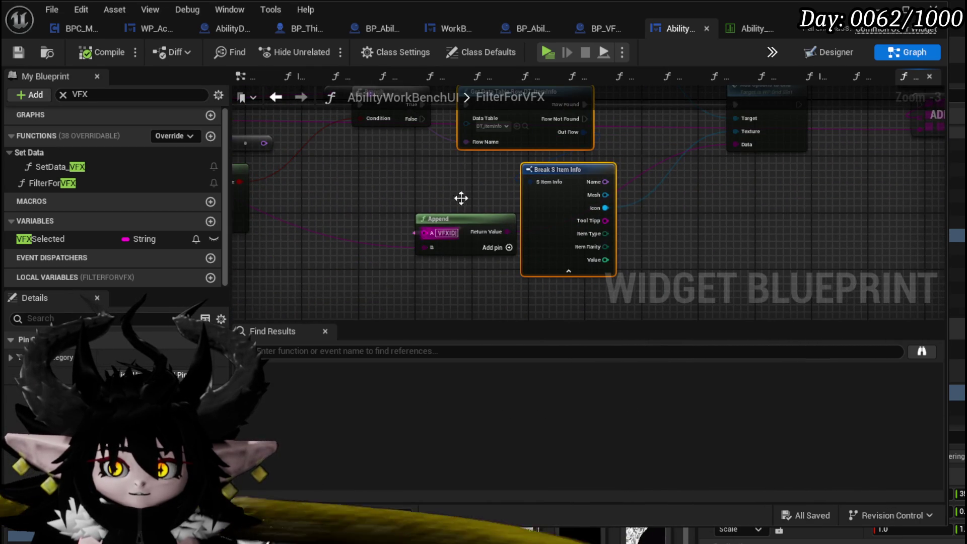
pyautogui.moveTo(462, 215); pyautogui.dragTo(417, 254)
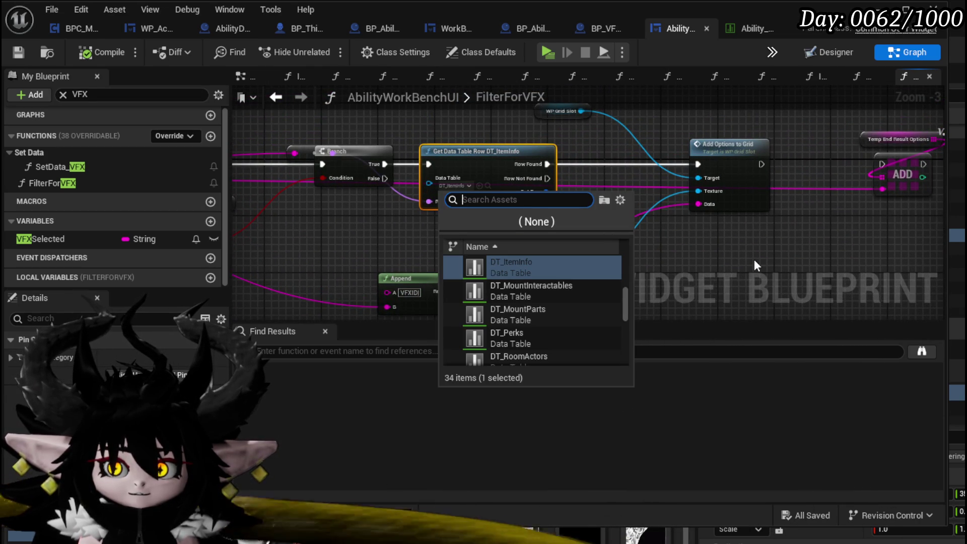
# Set the Get Data Table Row node's Data Table to Ability_VFX_DataTable
pyautogui.click(716, 251)
pyautogui.moveTo(402, 226)
pyautogui.mouseDown()
pyautogui.moveTo(604, 183)
pyautogui.moveTo(803, 248)
pyautogui.moveTo(818, 241)
pyautogui.moveTo(747, 217)
pyautogui.moveTo(856, 247)
pyautogui.moveTo(641, 289)
pyautogui.moveTo(426, 245)
pyautogui.moveTo(295, 236)
pyautogui.moveTo(393, 244)
pyautogui.mouseUp()
pyautogui.scroll(1, 440, 206)
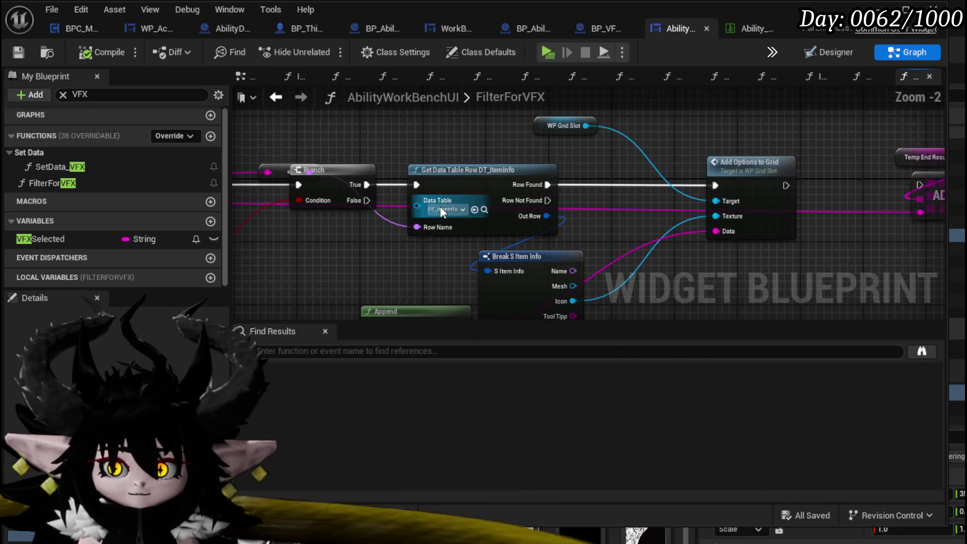
pyautogui.click(441, 207)
pyautogui.write('VFX')
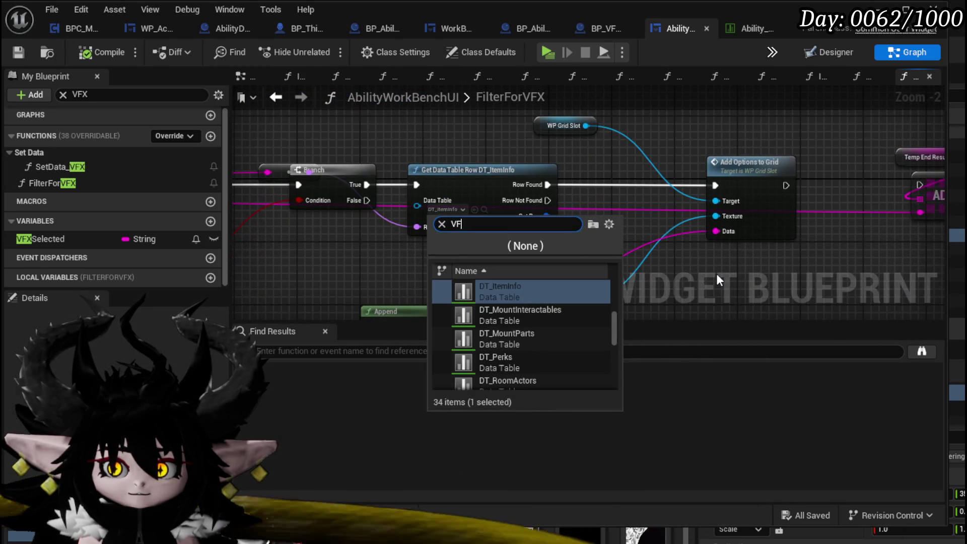
pyautogui.press('Return')
pyautogui.scroll(-1, 699, 267)
# Replace Break S Item Info with a Break S Ability VFX node on Out Row
pyautogui.moveTo(699, 267); pyautogui.dragTo(525, 216)
pyautogui.moveTo(476, 187)
pyautogui.mouseDown()
pyautogui.moveTo(453, 211)
pyautogui.moveTo(413, 223)
pyautogui.mouseUp()
pyautogui.press('Delete')
pyautogui.write('brea')
pyautogui.click(456, 277)
pyautogui.moveTo(495, 255)
pyautogui.mouseDown()
pyautogui.moveTo(595, 211)
pyautogui.moveTo(597, 191)
pyautogui.mouseUp()
pyautogui.moveTo(543, 238); pyautogui.dragTo(516, 266)
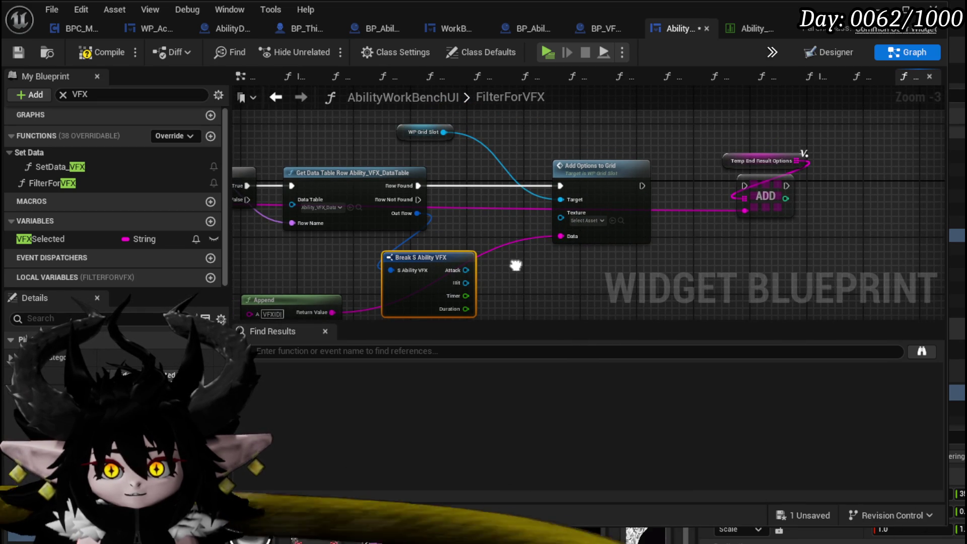
pyautogui.moveTo(334, 246)
pyautogui.mouseDown()
pyautogui.moveTo(694, 261)
pyautogui.moveTo(322, 230)
pyautogui.moveTo(371, 231)
pyautogui.mouseUp()
# Move the reroute node down beside the Branch and the KEYS node up out of the flow
pyautogui.moveTo(316, 155)
pyautogui.mouseDown()
pyautogui.moveTo(307, 232)
pyautogui.moveTo(626, 222)
pyautogui.moveTo(791, 283)
pyautogui.mouseUp()
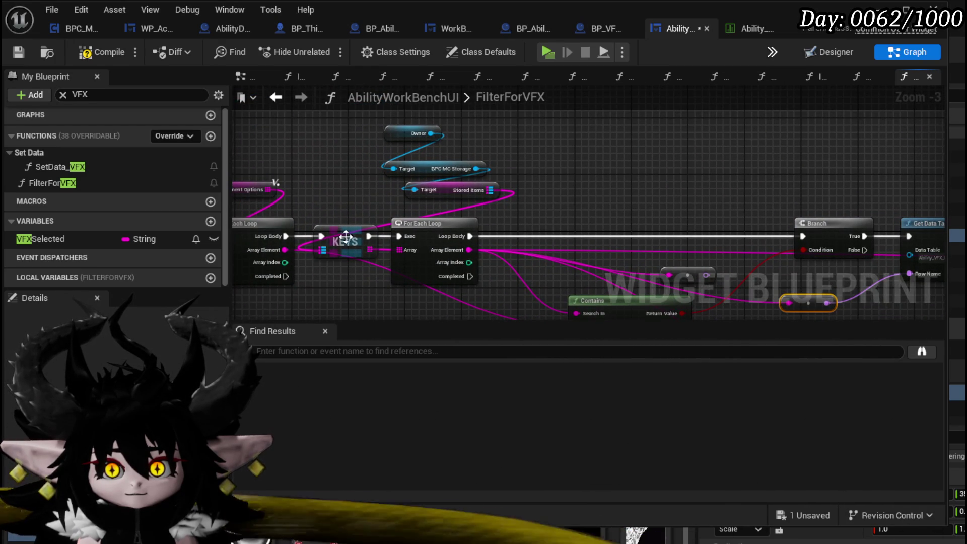
pyautogui.moveTo(342, 231); pyautogui.dragTo(346, 156)
pyautogui.moveTo(561, 188)
pyautogui.mouseDown()
pyautogui.moveTo(437, 149)
pyautogui.moveTo(619, 167)
pyautogui.moveTo(479, 236)
pyautogui.moveTo(491, 258)
pyautogui.mouseUp()
# Wire the first For Each Loop's Loop Body to Branch and delete the second For Each Loop
pyautogui.moveTo(331, 192)
pyautogui.mouseDown()
pyautogui.moveTo(932, 221)
pyautogui.moveTo(838, 192)
pyautogui.moveTo(800, 198)
pyautogui.moveTo(818, 192)
pyautogui.mouseUp()
pyautogui.moveTo(463, 178); pyautogui.dragTo(707, 108)
pyautogui.moveTo(732, 168)
pyautogui.mouseDown()
pyautogui.moveTo(524, 140)
pyautogui.moveTo(558, 244)
pyautogui.moveTo(546, 253)
pyautogui.moveTo(545, 158)
pyautogui.mouseUp()
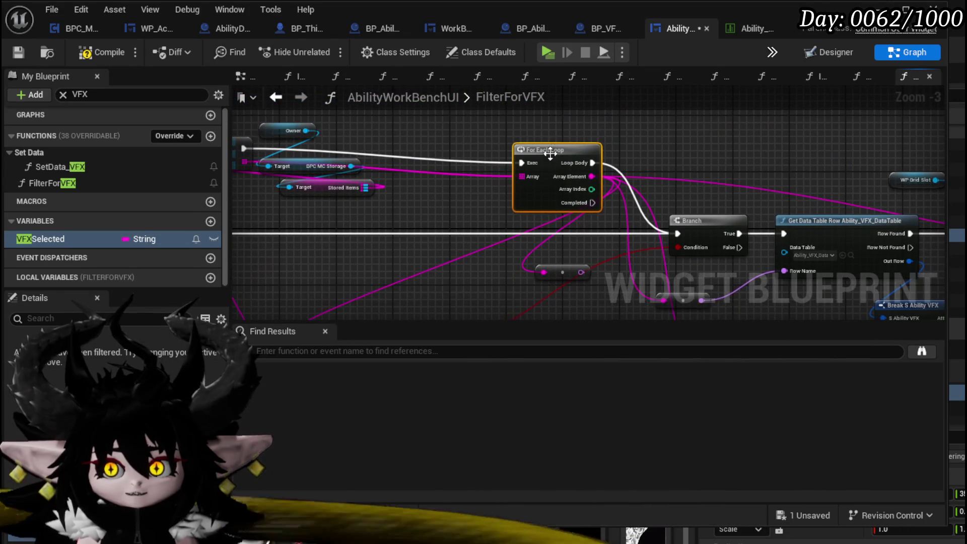
pyautogui.press('Delete')
# Rearrange the Break S Ability VFX, Branch, row lookup and Contains nodes into a tidier layout
pyautogui.moveTo(474, 170); pyautogui.dragTo(579, 192)
pyautogui.moveTo(397, 170)
pyautogui.mouseDown()
pyautogui.moveTo(579, 172)
pyautogui.moveTo(559, 207)
pyautogui.moveTo(421, 214)
pyautogui.mouseUp()
pyautogui.moveTo(526, 255); pyautogui.dragTo(410, 183)
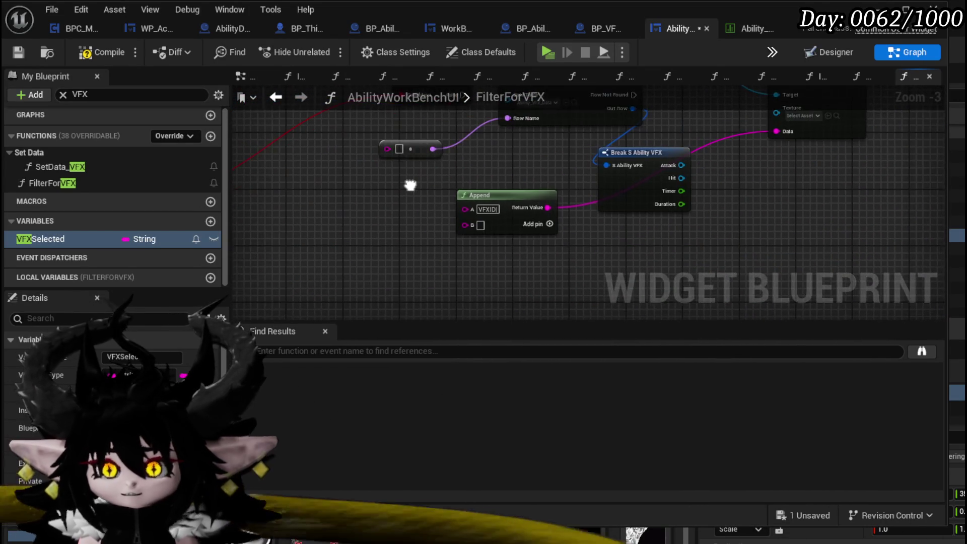
pyautogui.moveTo(641, 158)
pyautogui.mouseDown()
pyautogui.moveTo(661, 188)
pyautogui.moveTo(718, 222)
pyautogui.mouseUp()
pyautogui.moveTo(380, 180)
pyautogui.mouseDown()
pyautogui.moveTo(456, 228)
pyautogui.moveTo(536, 251)
pyautogui.mouseUp()
pyautogui.moveTo(734, 131); pyautogui.dragTo(445, 135)
pyautogui.moveTo(695, 170)
pyautogui.mouseDown()
pyautogui.moveTo(651, 196)
pyautogui.moveTo(489, 189)
pyautogui.moveTo(619, 223)
pyautogui.mouseUp()
pyautogui.moveTo(479, 256)
pyautogui.mouseDown()
pyautogui.moveTo(382, 234)
pyautogui.moveTo(453, 216)
pyautogui.mouseUp()
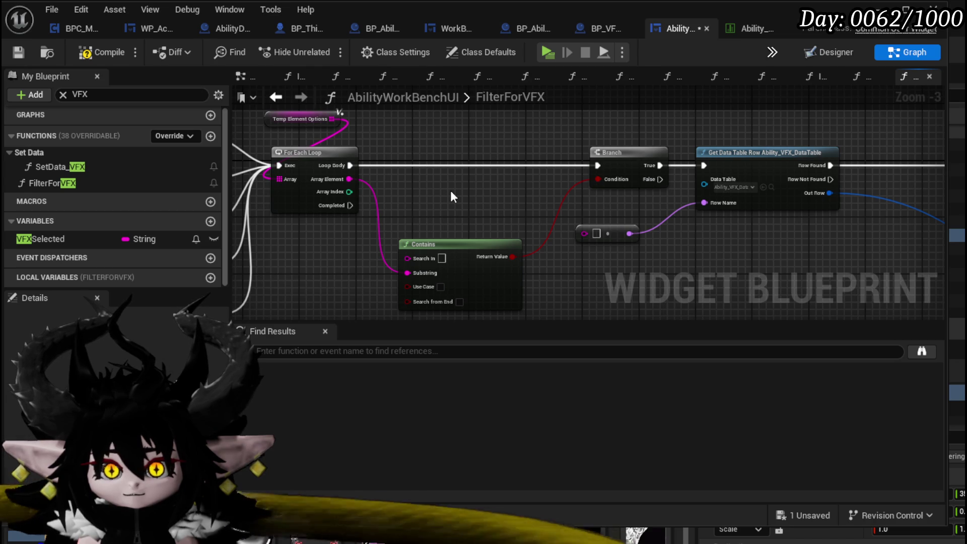
pyautogui.moveTo(351, 186)
pyautogui.mouseDown()
pyautogui.moveTo(584, 197)
pyautogui.moveTo(454, 167)
pyautogui.moveTo(411, 179)
pyautogui.mouseUp()
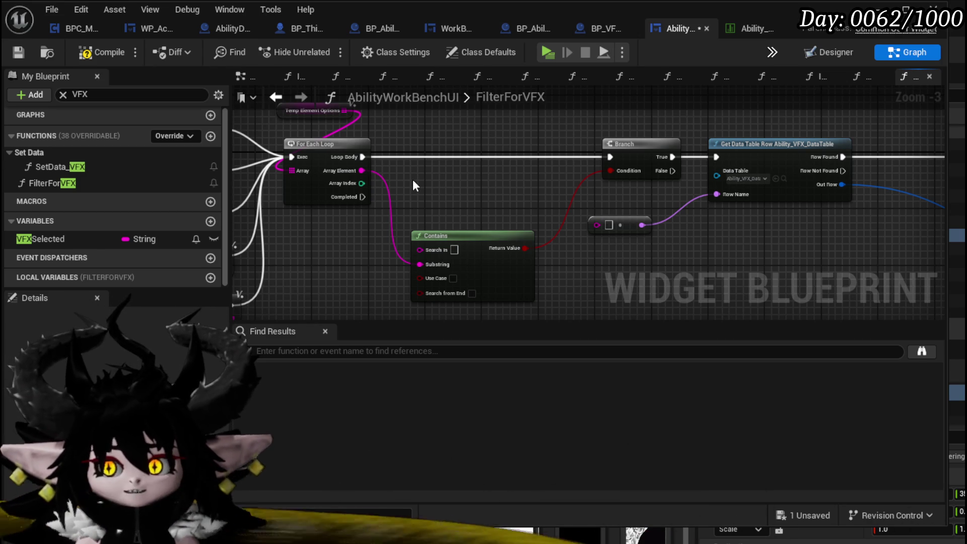
pyautogui.rightClick(416, 175)
# Add a Set Filter Tags and Values node via a 'filter asset' action search
pyautogui.write('fil')
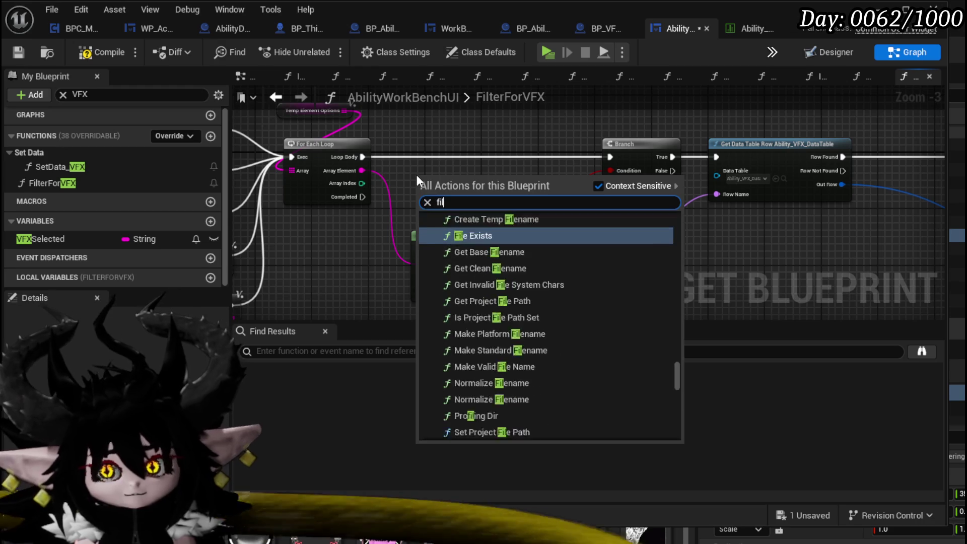
pyautogui.write('ter asset')
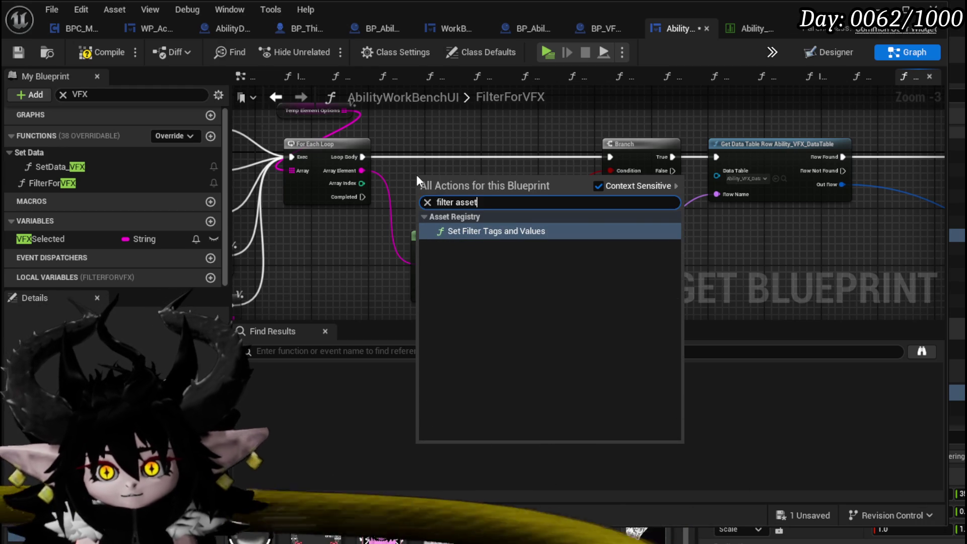
pyautogui.press('Return')
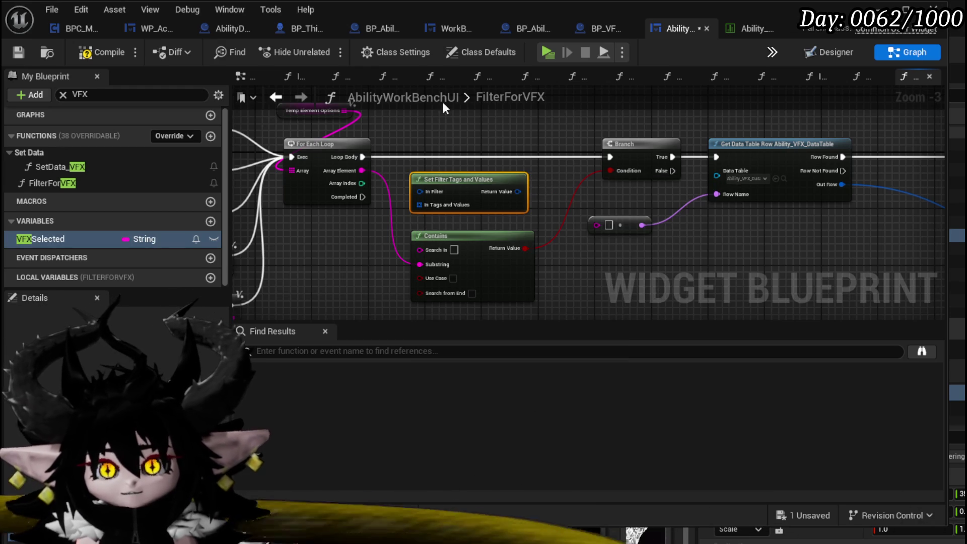
pyautogui.moveTo(570, 180)
pyautogui.mouseDown()
pyautogui.moveTo(389, 173)
pyautogui.moveTo(421, 215)
pyautogui.mouseUp()
pyautogui.scroll(-2, 503, 201)
pyautogui.moveTo(608, 185); pyautogui.dragTo(472, 235)
# Shift the Add Options and WP Grid Slot nodes left and place Break S Ability VFX under Get Data Table Row
pyautogui.moveTo(598, 195)
pyautogui.mouseDown()
pyautogui.moveTo(412, 193)
pyautogui.moveTo(437, 201)
pyautogui.moveTo(687, 155)
pyautogui.mouseUp()
pyautogui.scroll(4, 444, 186)
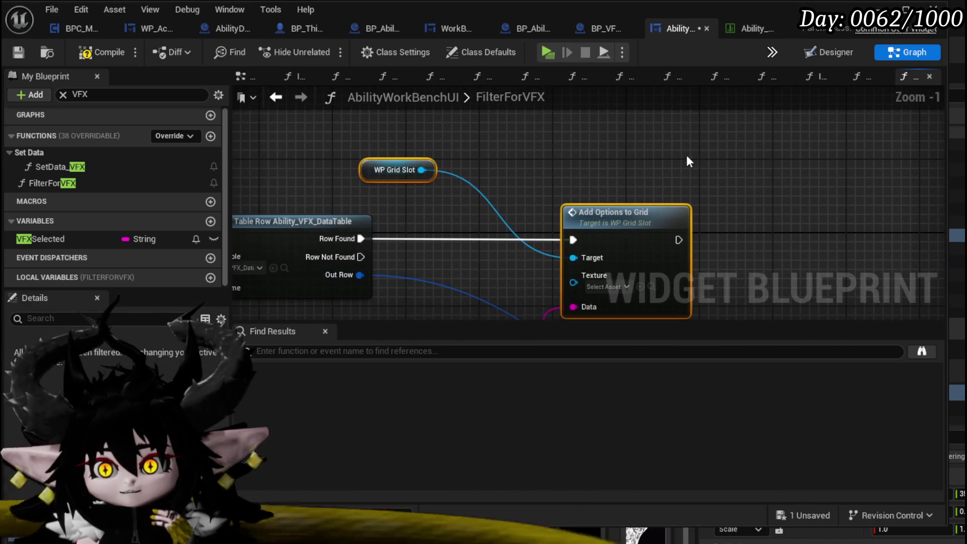
pyautogui.click(689, 161)
pyautogui.scroll(-3, 576, 177)
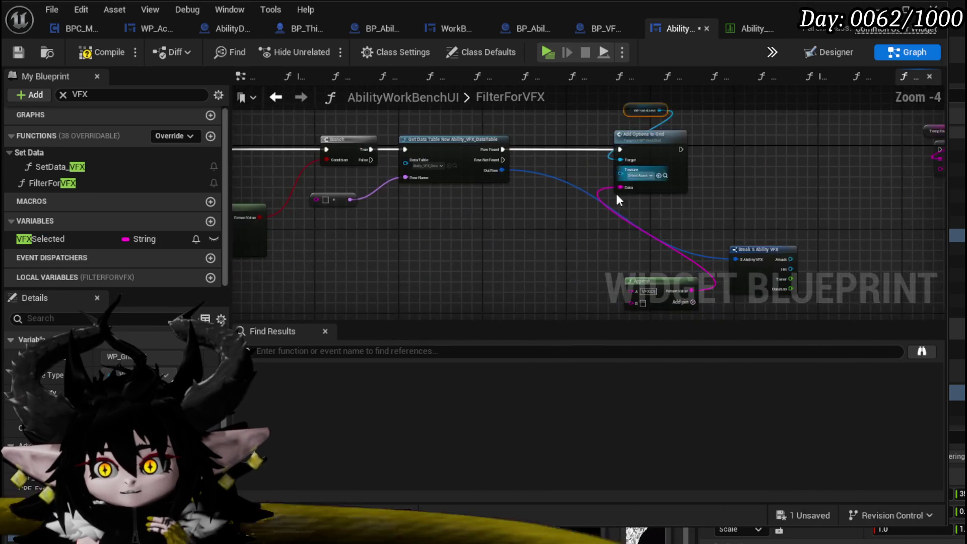
pyautogui.moveTo(752, 188)
pyautogui.mouseDown()
pyautogui.moveTo(394, 197)
pyautogui.moveTo(533, 241)
pyautogui.mouseUp()
pyautogui.scroll(2, 488, 157)
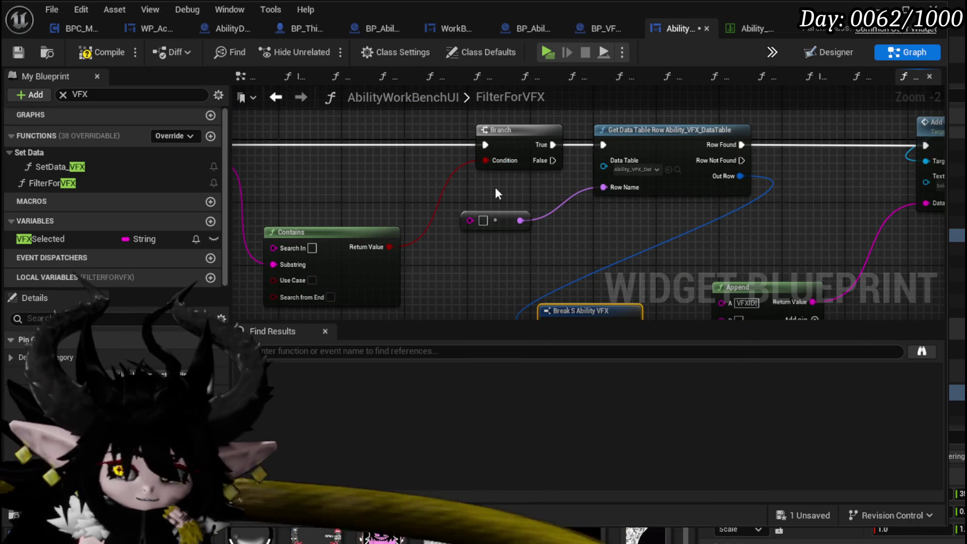
pyautogui.moveTo(658, 239); pyautogui.dragTo(608, 155)
pyautogui.moveTo(576, 222); pyautogui.dragTo(529, 202)
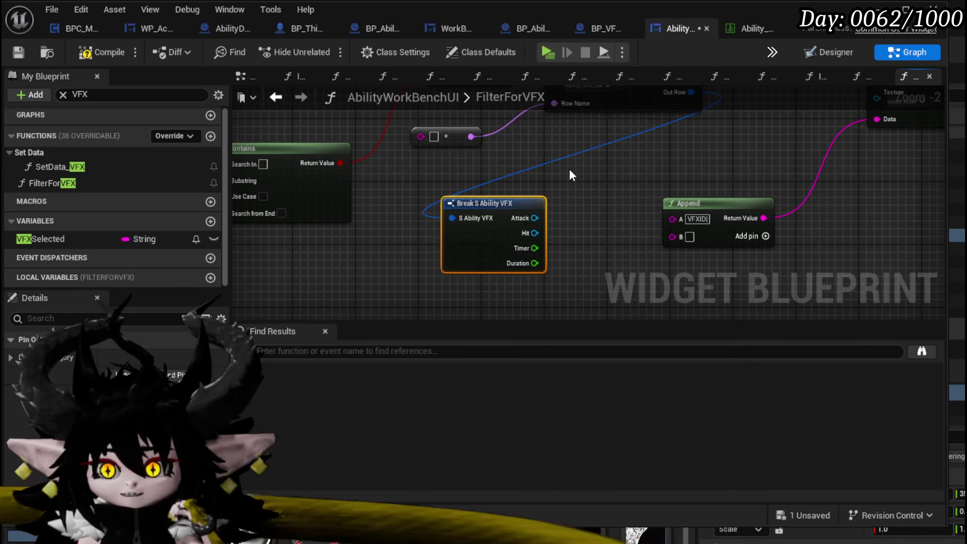
pyautogui.moveTo(568, 170); pyautogui.dragTo(574, 207)
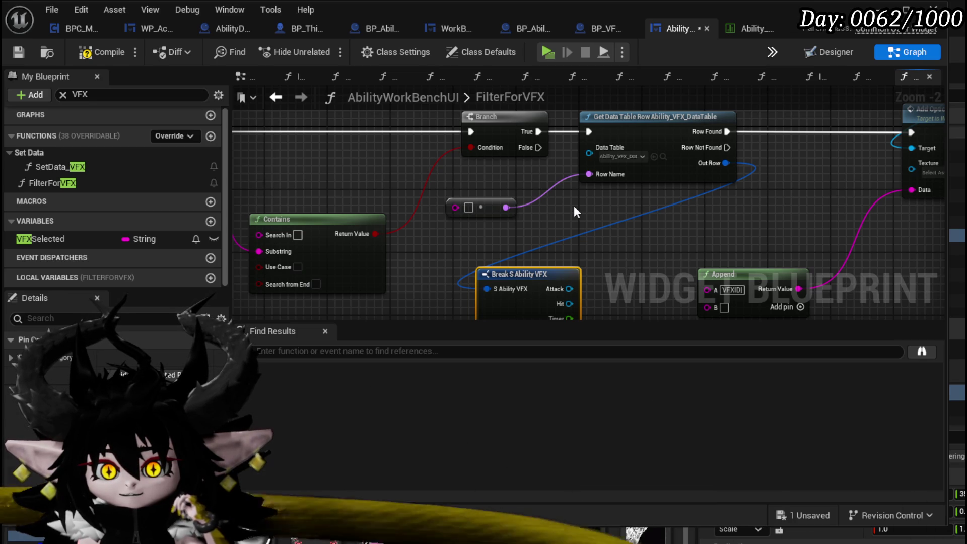
pyautogui.moveTo(573, 206); pyautogui.dragTo(630, 256)
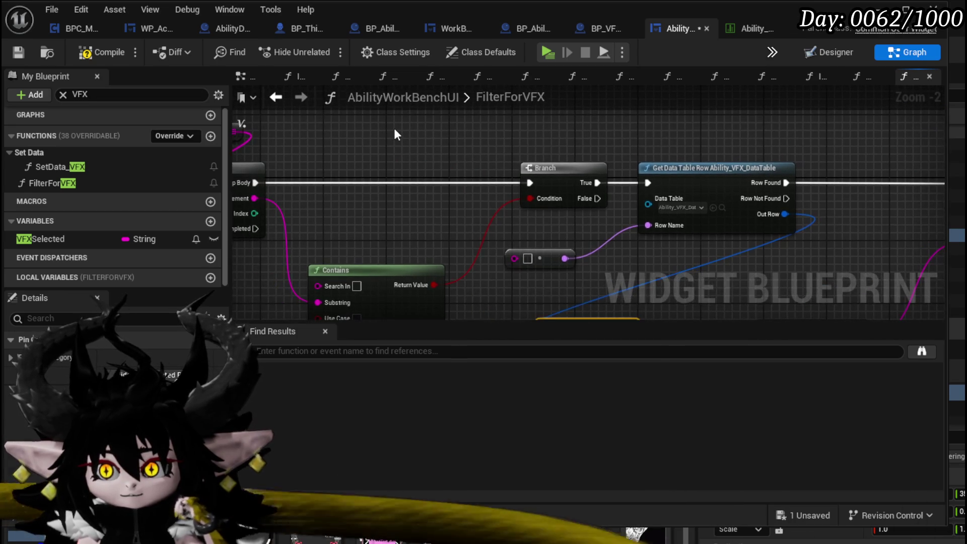
# Add a Get Data Table Row Names node set to Ability_VFX_DataTable
pyautogui.rightClick(397, 132)
pyautogui.write('get da')
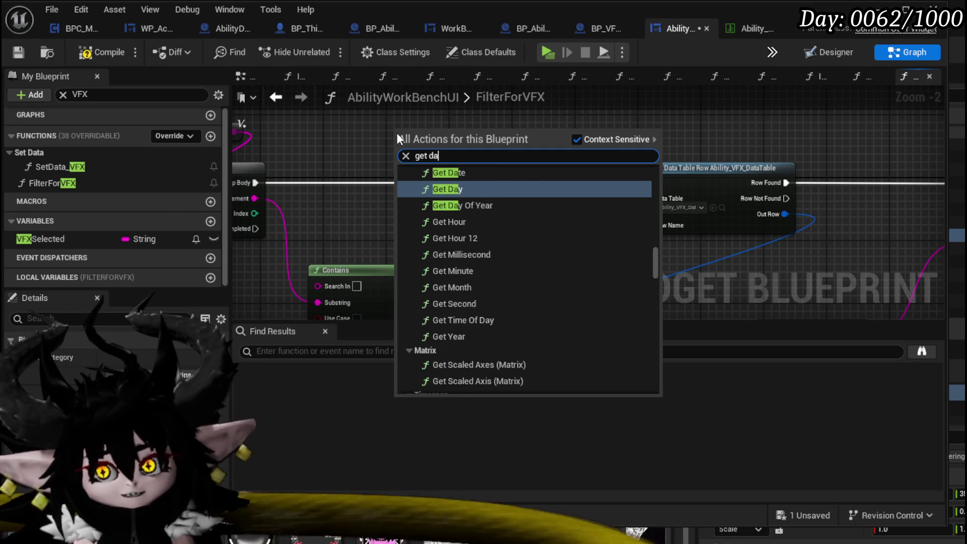
pyautogui.write('tatable')
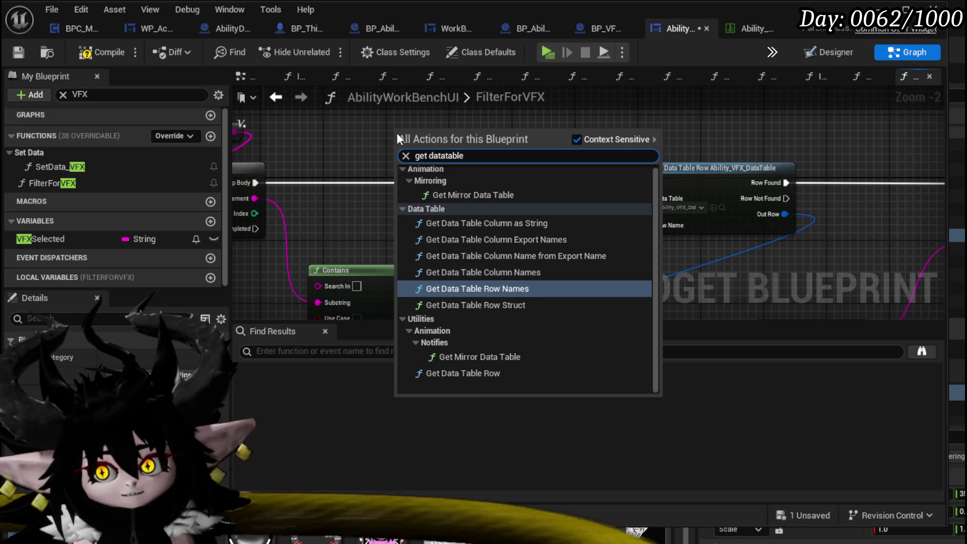
pyautogui.click(445, 288)
pyautogui.moveTo(364, 174); pyautogui.dragTo(356, 183)
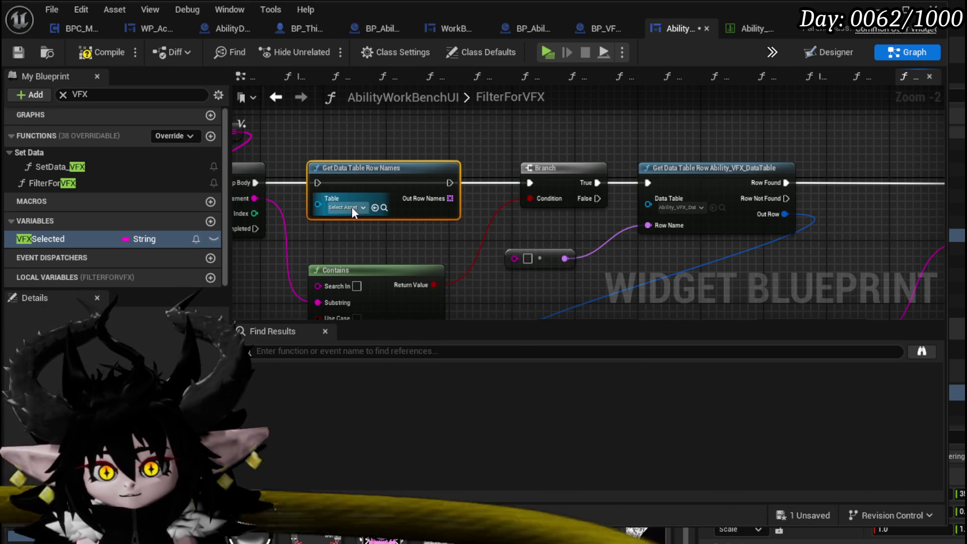
pyautogui.click(355, 205)
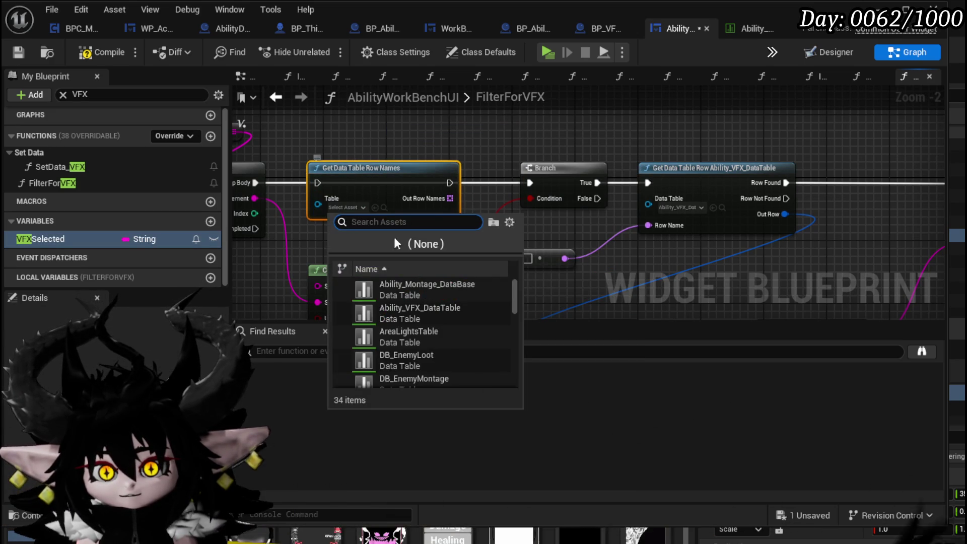
pyautogui.click(450, 306)
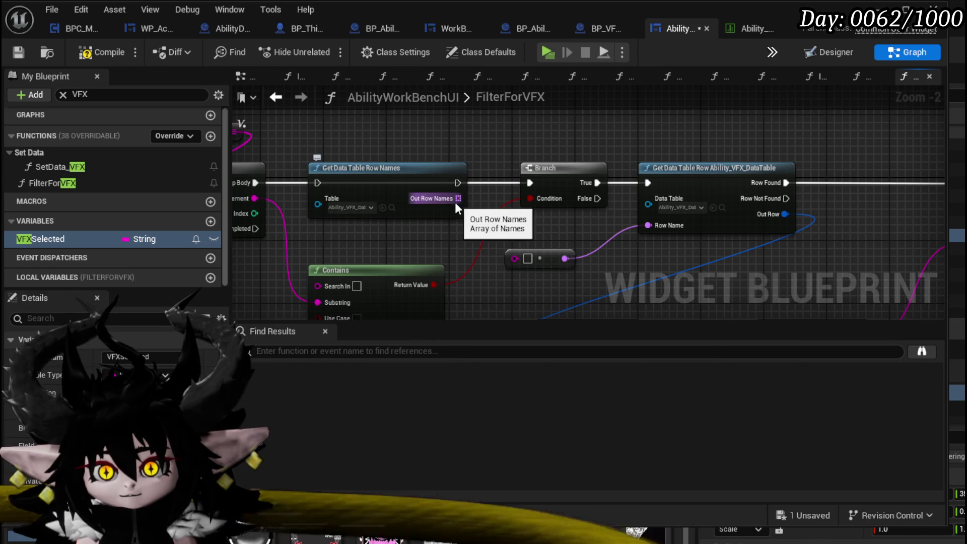
pyautogui.moveTo(445, 242); pyautogui.dragTo(611, 235)
pyautogui.moveTo(412, 257)
pyautogui.mouseDown()
pyautogui.moveTo(401, 268)
pyautogui.moveTo(334, 236)
pyautogui.moveTo(416, 256)
pyautogui.mouseUp()
pyautogui.moveTo(494, 202); pyautogui.dragTo(539, 135)
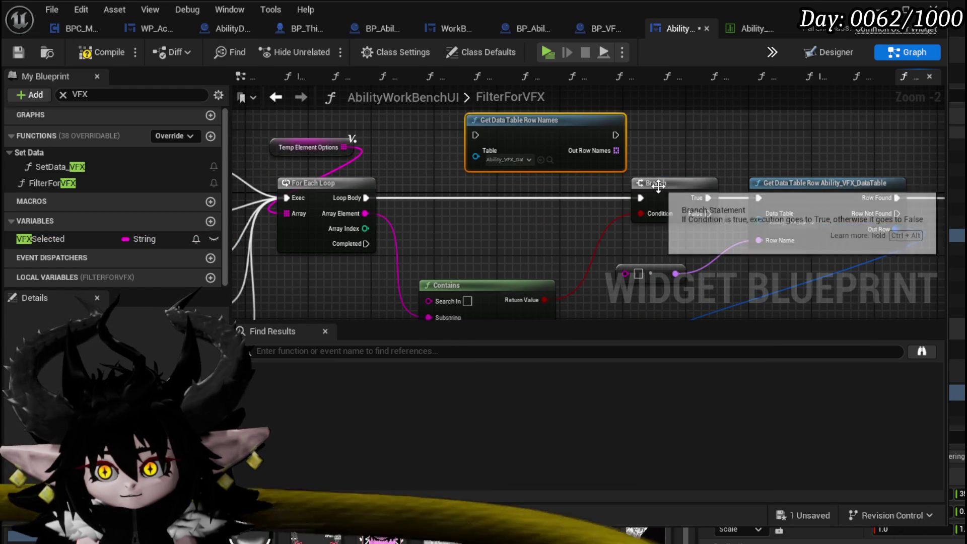
pyautogui.moveTo(537, 190)
pyautogui.mouseDown()
pyautogui.moveTo(456, 218)
pyautogui.moveTo(489, 257)
pyautogui.moveTo(455, 163)
pyautogui.moveTo(401, 220)
pyautogui.moveTo(472, 245)
pyautogui.moveTo(474, 149)
pyautogui.moveTo(633, 161)
pyautogui.mouseUp()
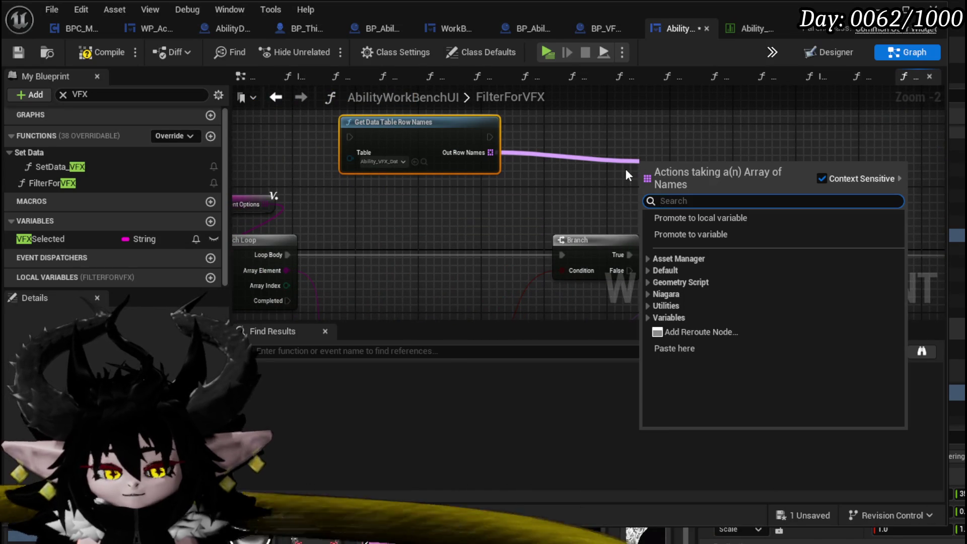
# Add a For Each Loop over the returned row names
pyautogui.write('Loop')
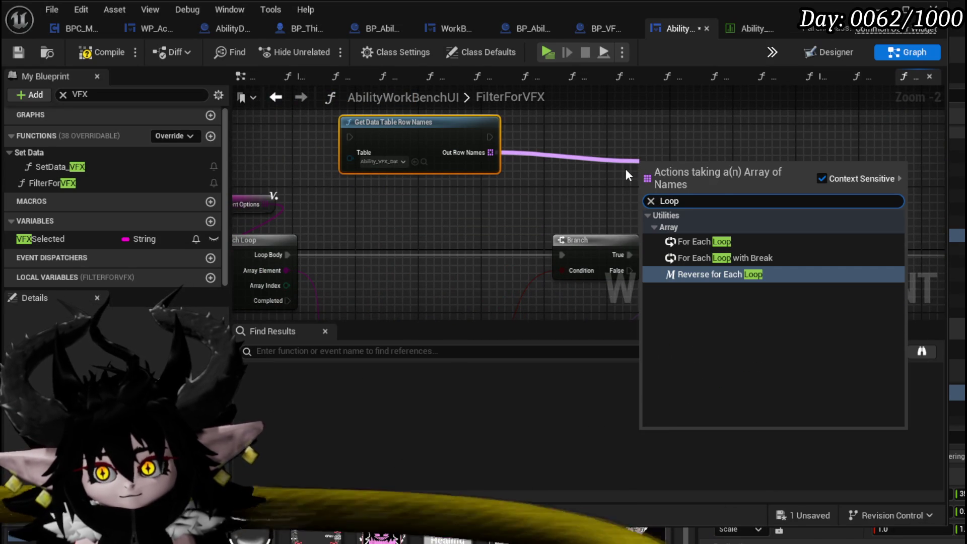
pyautogui.click(700, 243)
pyautogui.moveTo(489, 137)
pyautogui.mouseDown()
pyautogui.moveTo(557, 124)
pyautogui.moveTo(560, 132)
pyautogui.mouseUp()
pyautogui.moveTo(579, 187)
pyautogui.mouseDown()
pyautogui.moveTo(430, 153)
pyautogui.moveTo(477, 148)
pyautogui.mouseUp()
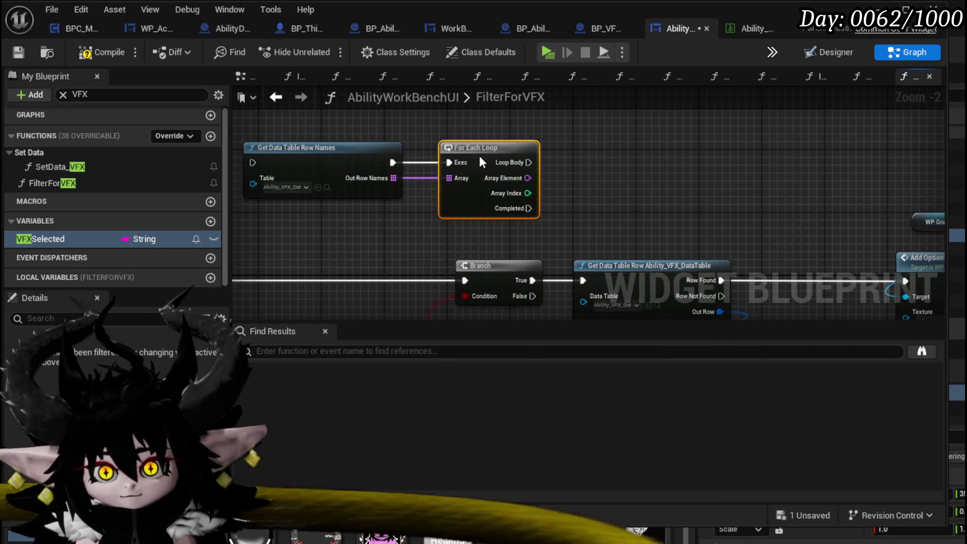
# Convert each row name to a string, feed it into Parse Into Array, then view the VFX data table
pyautogui.moveTo(528, 177); pyautogui.dragTo(575, 183)
pyautogui.write('string')
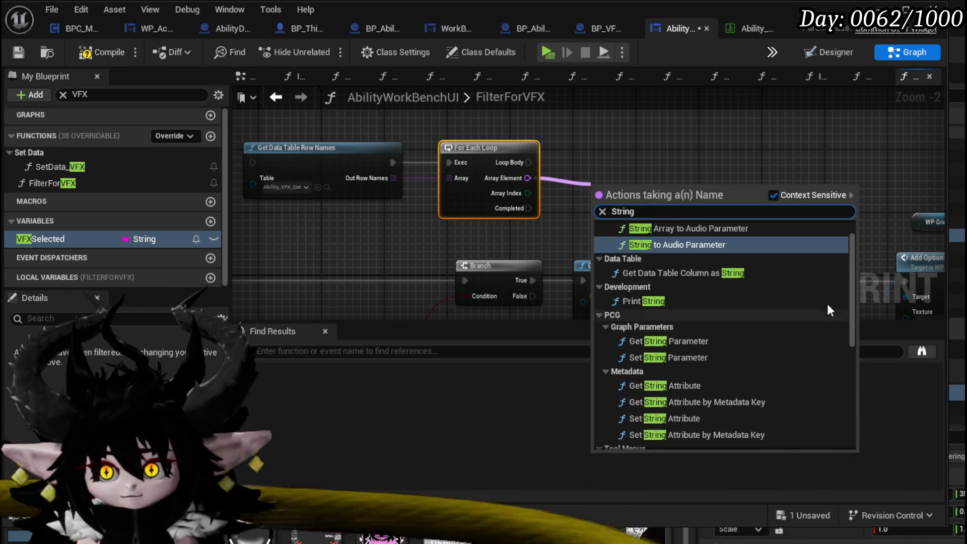
pyautogui.scroll(-10, 803, 361)
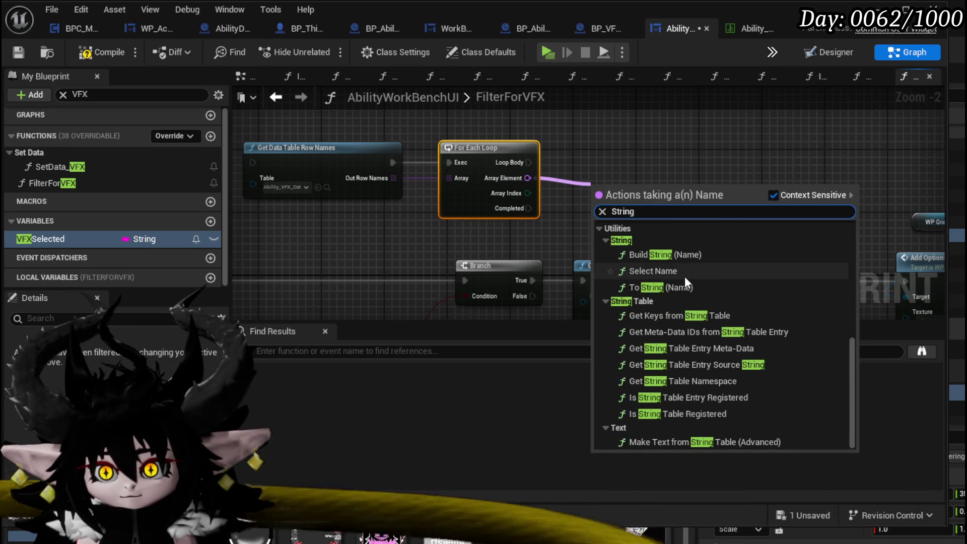
pyautogui.click(685, 288)
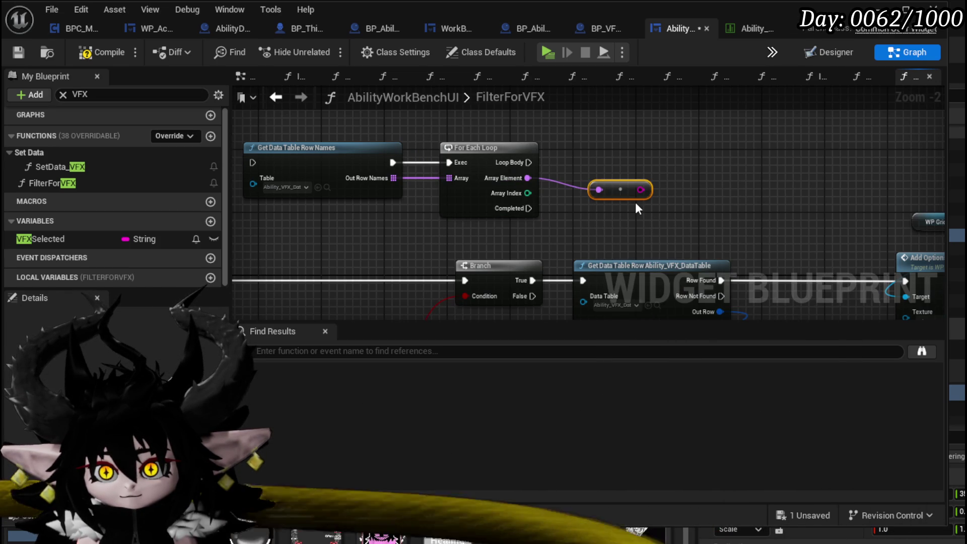
pyautogui.moveTo(715, 194); pyautogui.dragTo(711, 211)
pyautogui.write('Paw')
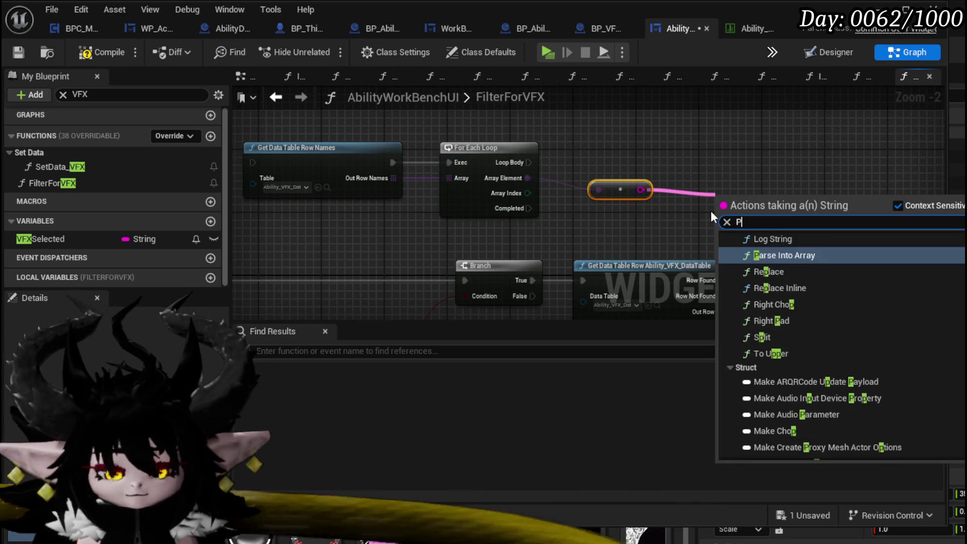
pyautogui.press('BackSpace')
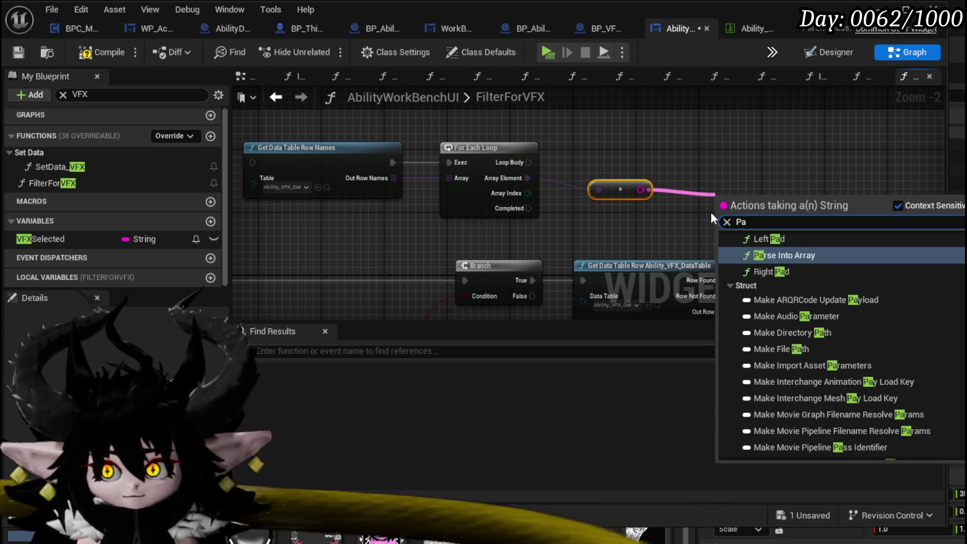
pyautogui.write('rse')
pyautogui.click(786, 363)
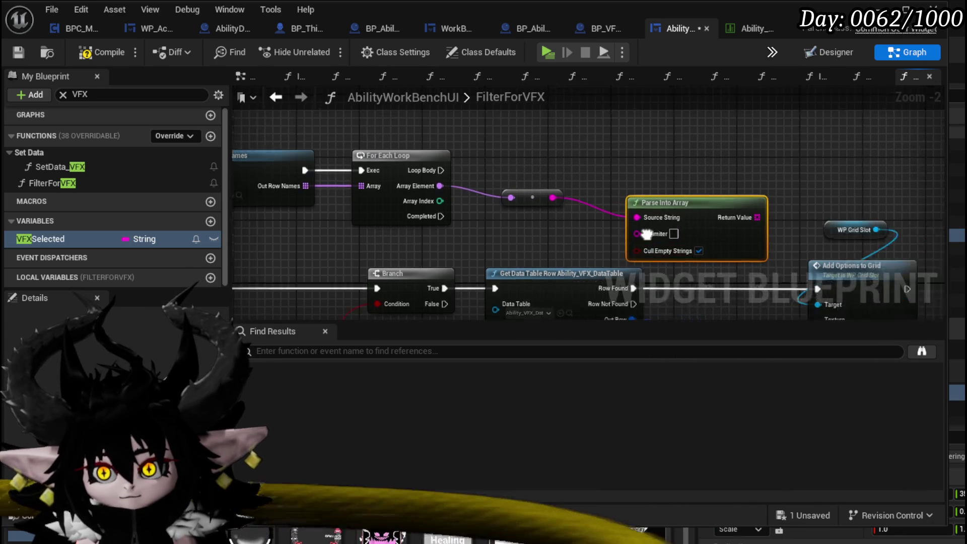
pyautogui.click(754, 28)
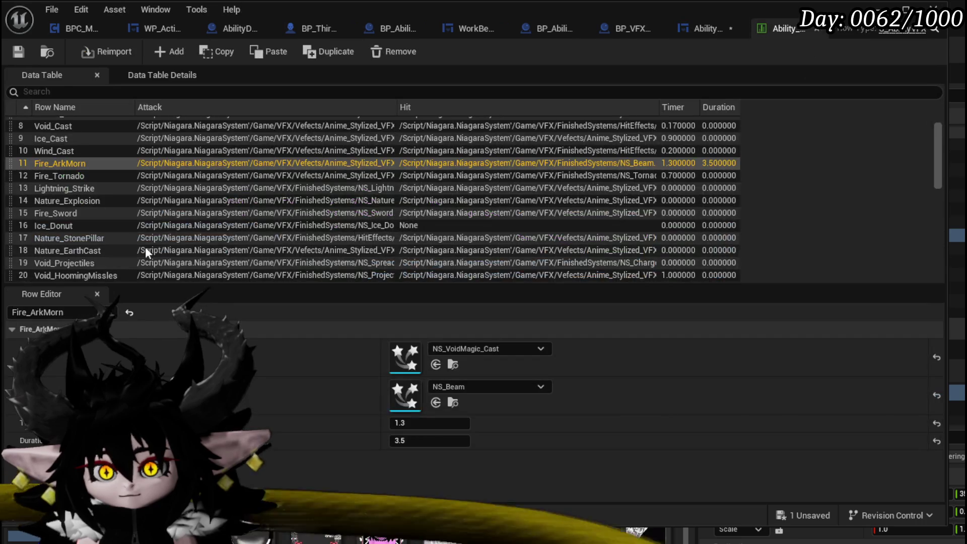
# Back in AbilityWorkBenchUI, add a GET node on the parsed array and move Parse Into Array left
pyautogui.click(703, 28)
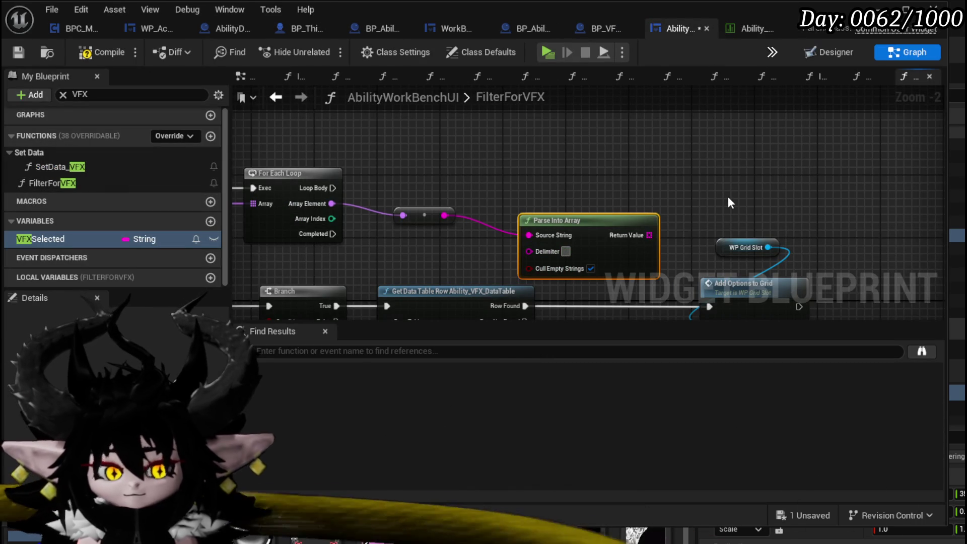
pyautogui.write('get')
pyautogui.moveTo(648, 234)
pyautogui.mouseDown()
pyautogui.moveTo(529, 183)
pyautogui.moveTo(628, 181)
pyautogui.mouseUp()
pyautogui.click(587, 314)
pyautogui.moveTo(587, 241); pyautogui.dragTo(548, 241)
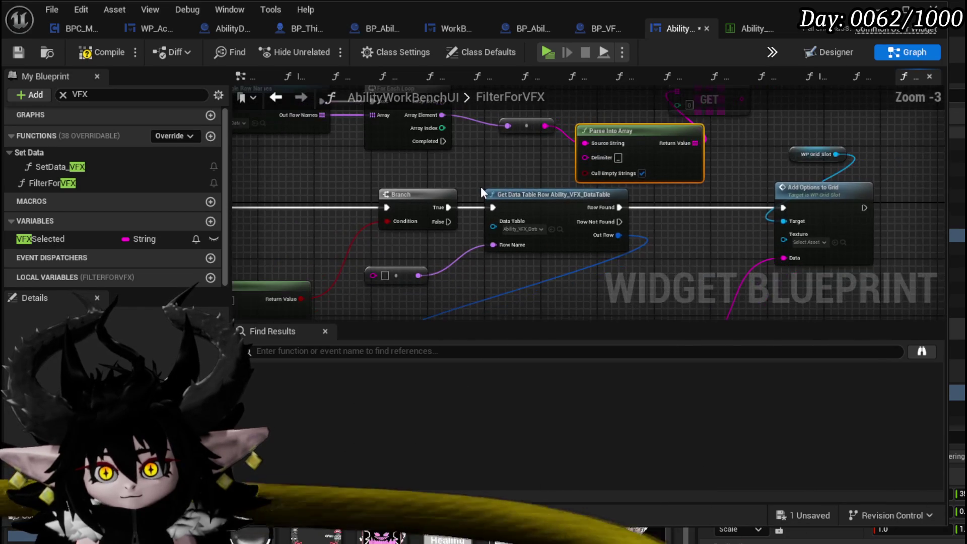
# Delete Get Data Table Row and hook Get Data Table Row Names into the Branch and Loop Body execution
pyautogui.scroll(-1, 480, 186)
pyautogui.moveTo(481, 186)
pyautogui.mouseDown()
pyautogui.moveTo(480, 116)
pyautogui.moveTo(487, 161)
pyautogui.mouseUp()
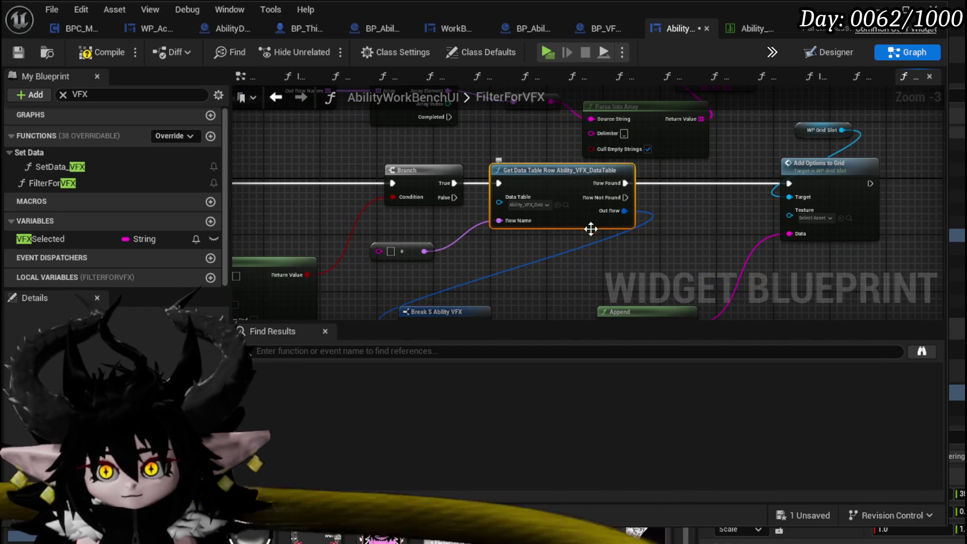
pyautogui.press('Delete')
pyautogui.moveTo(488, 235)
pyautogui.mouseDown()
pyautogui.moveTo(607, 278)
pyautogui.moveTo(662, 229)
pyautogui.mouseUp()
pyautogui.moveTo(419, 253); pyautogui.dragTo(349, 254)
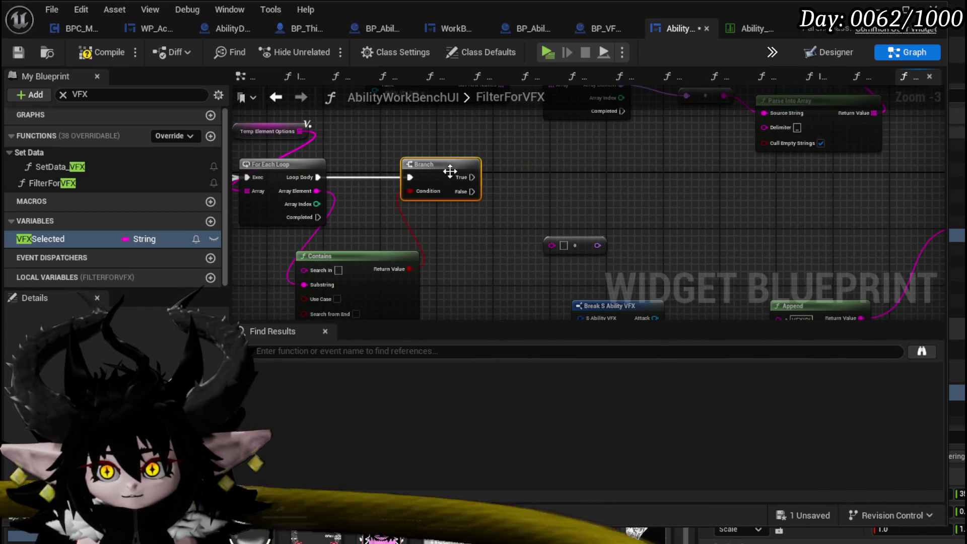
pyautogui.moveTo(449, 171); pyautogui.dragTo(427, 241)
pyautogui.moveTo(506, 134); pyautogui.dragTo(630, 230)
pyautogui.moveTo(412, 243); pyautogui.dragTo(415, 243)
pyautogui.moveTo(609, 241)
pyautogui.mouseDown()
pyautogui.moveTo(512, 183)
pyautogui.moveTo(568, 146)
pyautogui.moveTo(518, 233)
pyautogui.moveTo(441, 189)
pyautogui.moveTo(362, 204)
pyautogui.moveTo(466, 125)
pyautogui.mouseUp()
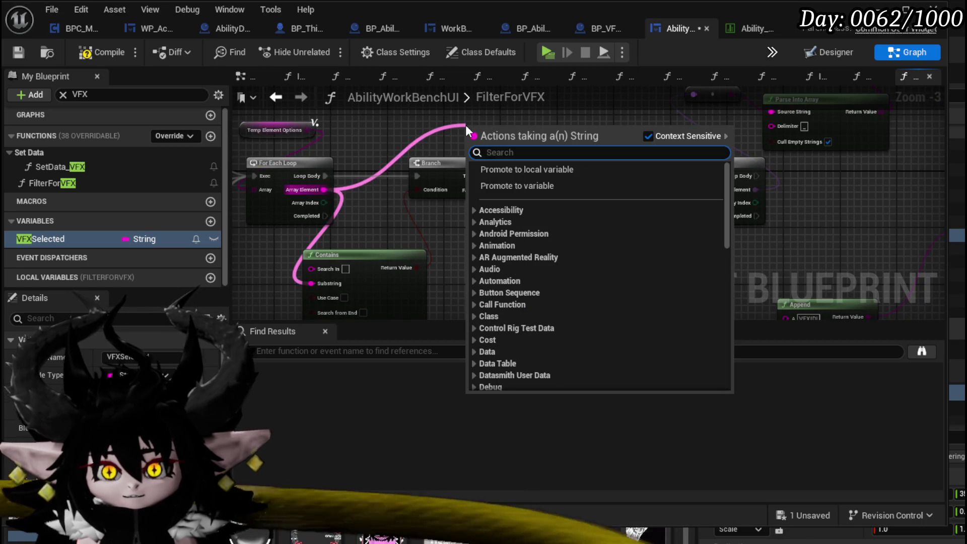
pyautogui.click(403, 147)
pyautogui.moveTo(403, 147); pyautogui.dragTo(376, 156)
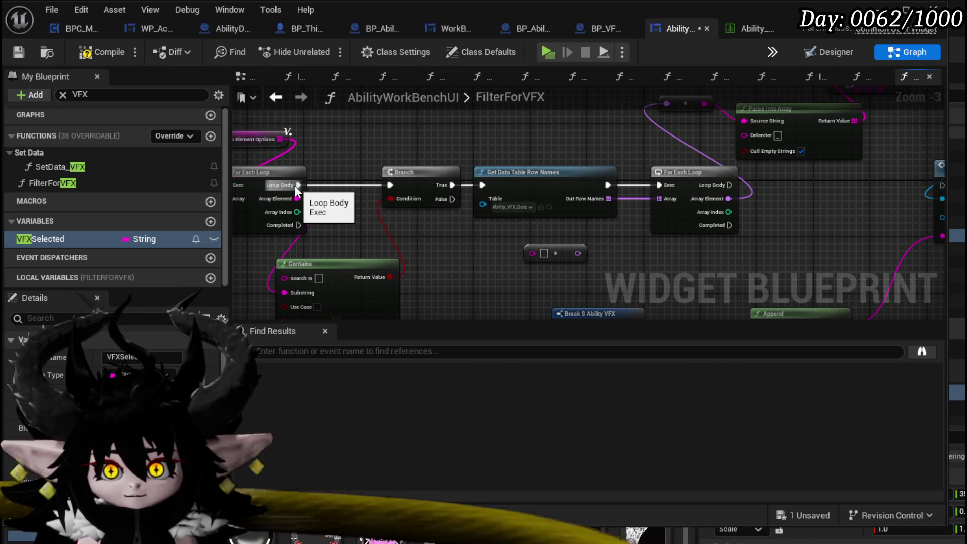
pyautogui.moveTo(295, 186); pyautogui.dragTo(488, 186)
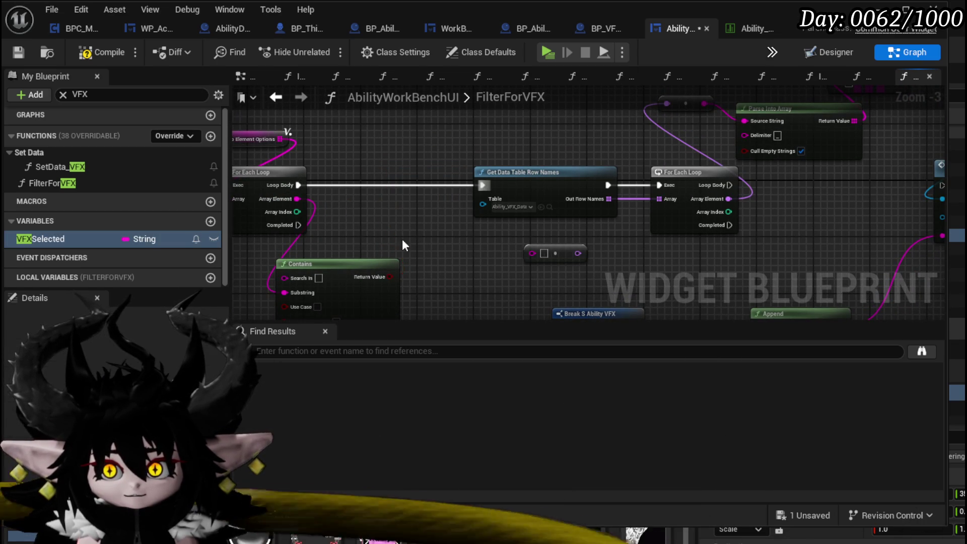
# Replace the Contains node with an exact string == check and delete the unused reroute
pyautogui.press('Delete')
pyautogui.moveTo(296, 199); pyautogui.dragTo(395, 165)
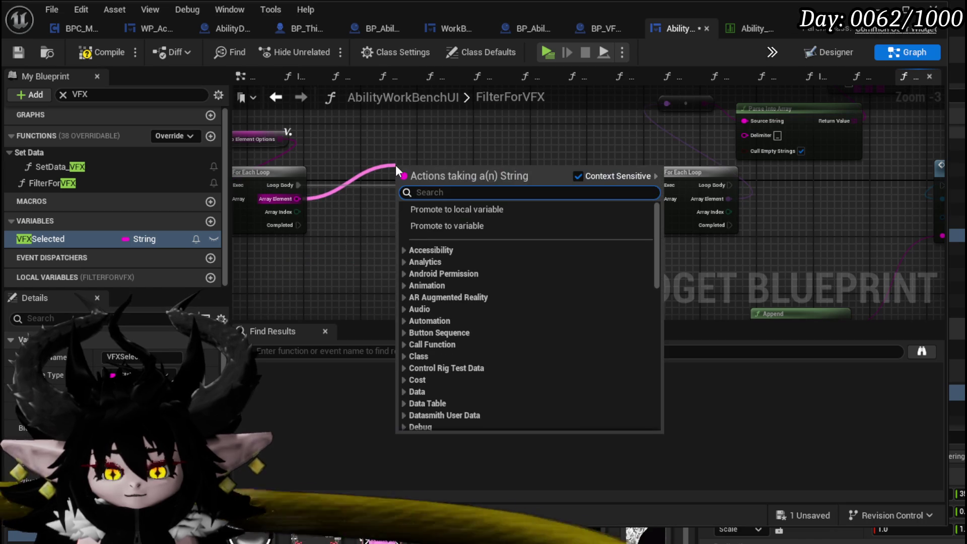
pyautogui.write('==')
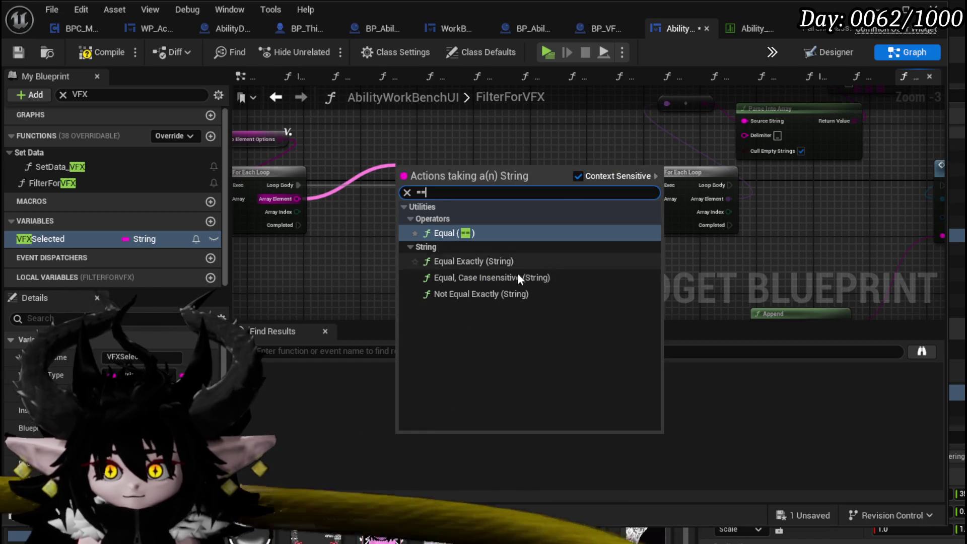
pyautogui.click(502, 260)
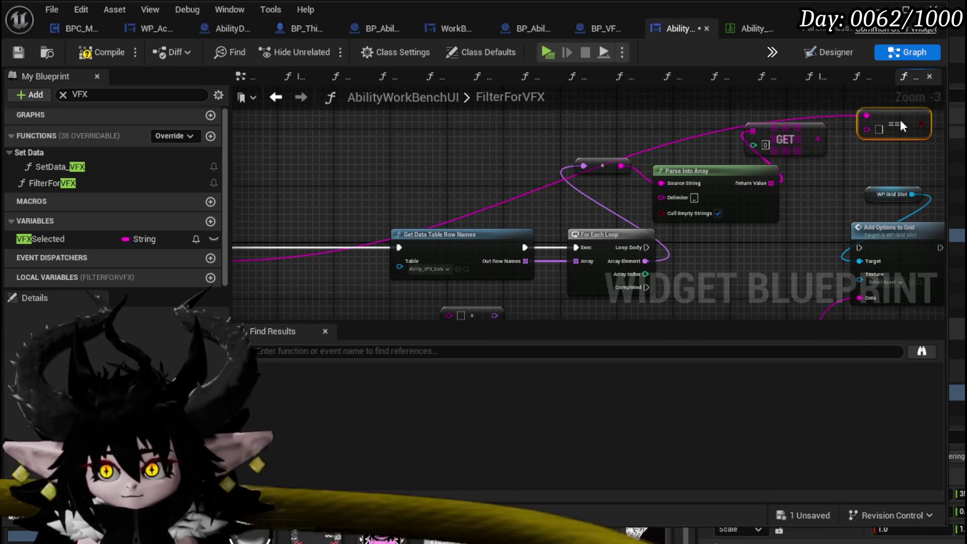
pyautogui.moveTo(585, 212); pyautogui.dragTo(592, 213)
pyautogui.moveTo(736, 205); pyautogui.dragTo(582, 204)
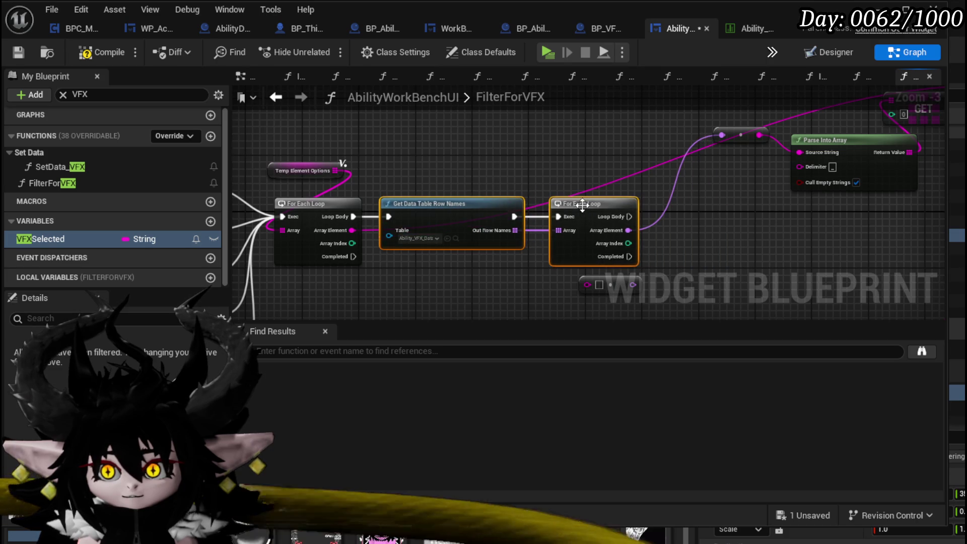
pyautogui.click(482, 256)
pyautogui.press('Delete')
pyautogui.moveTo(654, 128)
pyautogui.mouseDown()
pyautogui.moveTo(619, 265)
pyautogui.moveTo(490, 289)
pyautogui.moveTo(479, 281)
pyautogui.mouseUp()
pyautogui.moveTo(561, 216)
pyautogui.mouseDown()
pyautogui.moveTo(745, 125)
pyautogui.moveTo(536, 253)
pyautogui.moveTo(503, 289)
pyautogui.moveTo(512, 277)
pyautogui.moveTo(425, 224)
pyautogui.moveTo(430, 236)
pyautogui.moveTo(636, 255)
pyautogui.mouseUp()
pyautogui.click(744, 131)
# Connect Branch True to Add Options to Grid and wire a value into Append's B input
pyautogui.moveTo(715, 255); pyautogui.dragTo(781, 229)
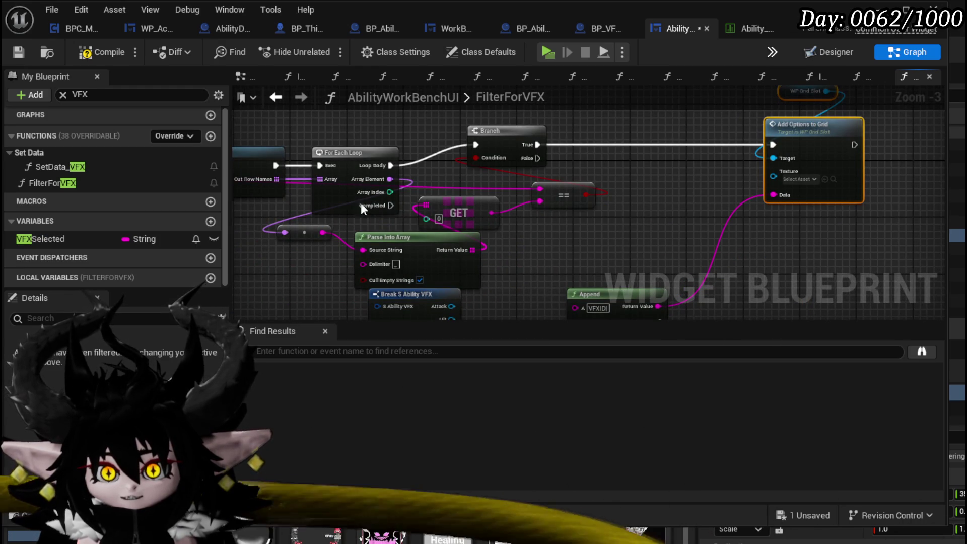
pyautogui.moveTo(457, 258); pyautogui.dragTo(405, 213)
pyautogui.moveTo(566, 286); pyautogui.dragTo(530, 280)
pyautogui.moveTo(587, 200)
pyautogui.mouseDown()
pyautogui.moveTo(544, 236)
pyautogui.moveTo(744, 252)
pyautogui.moveTo(817, 243)
pyautogui.mouseUp()
pyautogui.scroll(-1, 744, 252)
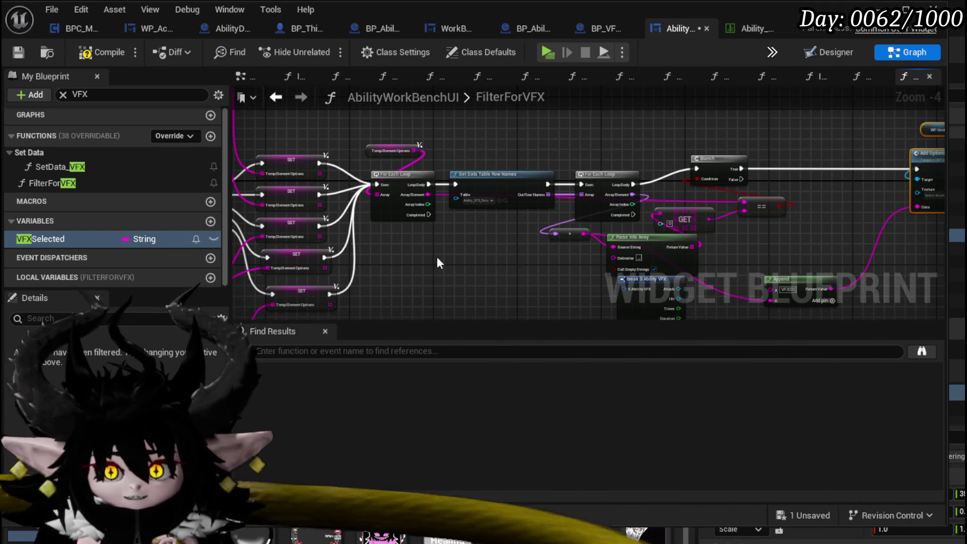
# Save the widget blueprint and start a play-in-editor session from the level editor
pyautogui.click(22, 49)
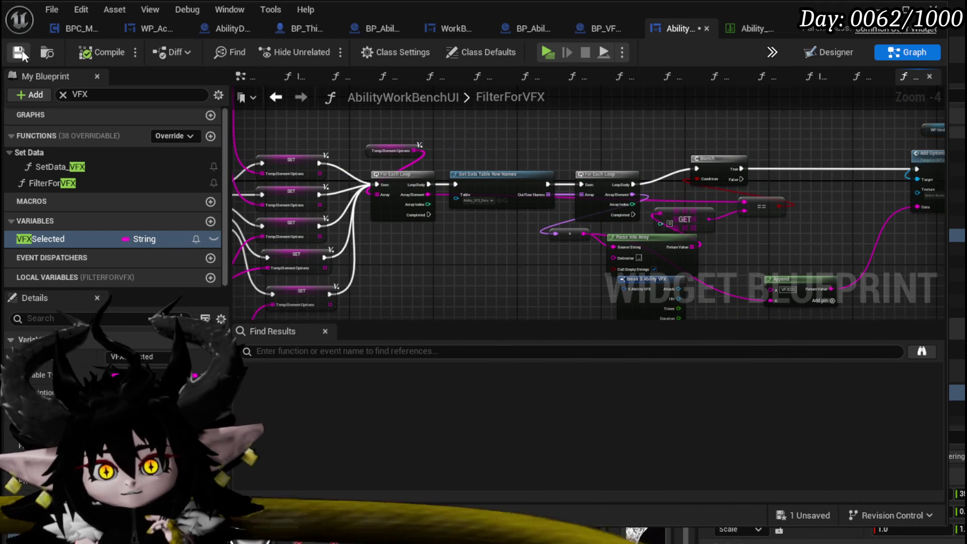
pyautogui.moveTo(346, 134)
pyautogui.mouseDown()
pyautogui.moveTo(588, 142)
pyautogui.moveTo(302, 144)
pyautogui.mouseUp()
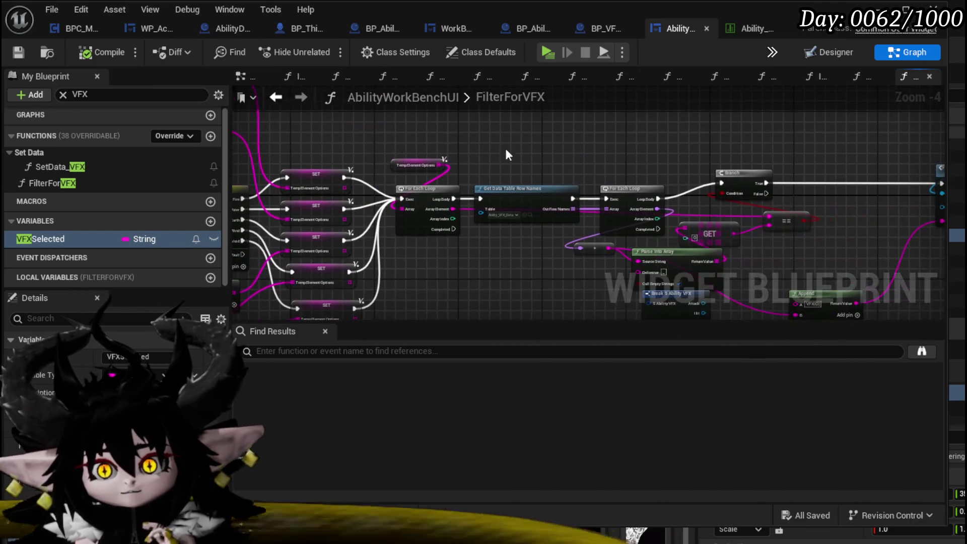
pyautogui.hotkey('alt', 'Tab')
pyautogui.click(324, 52)
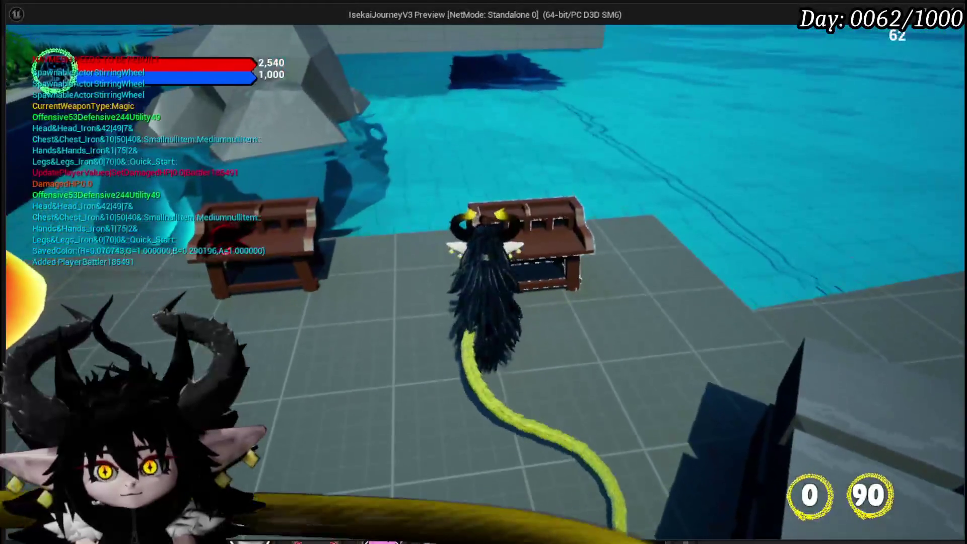
# At the bench, load the Status core, view the Main Attack card's VFX choices, then stop the preview
pyautogui.press('e')
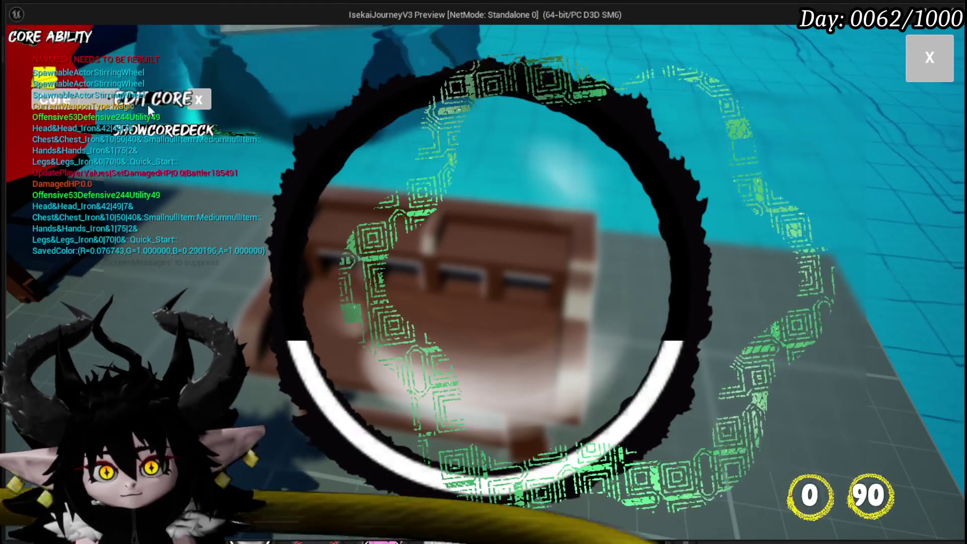
pyautogui.click(99, 102)
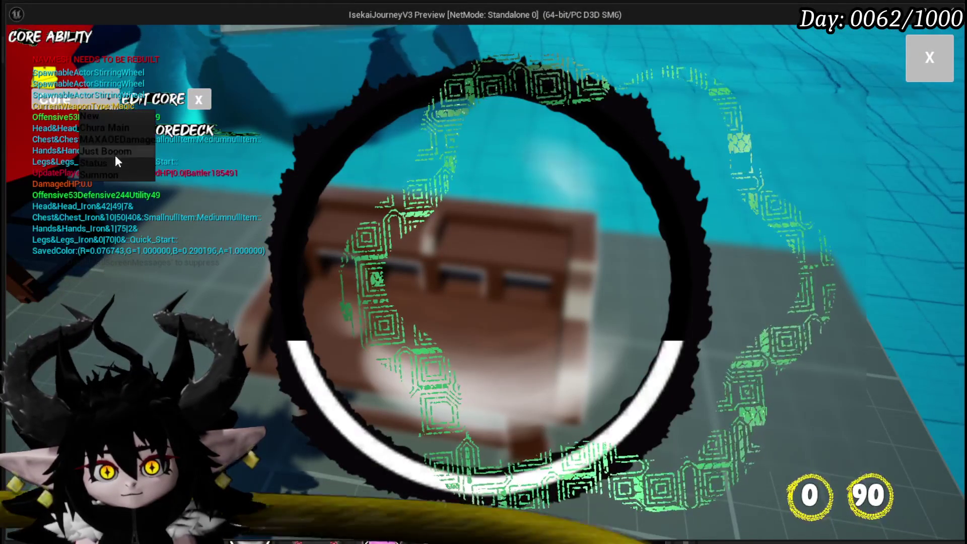
pyautogui.click(113, 162)
pyautogui.click(456, 273)
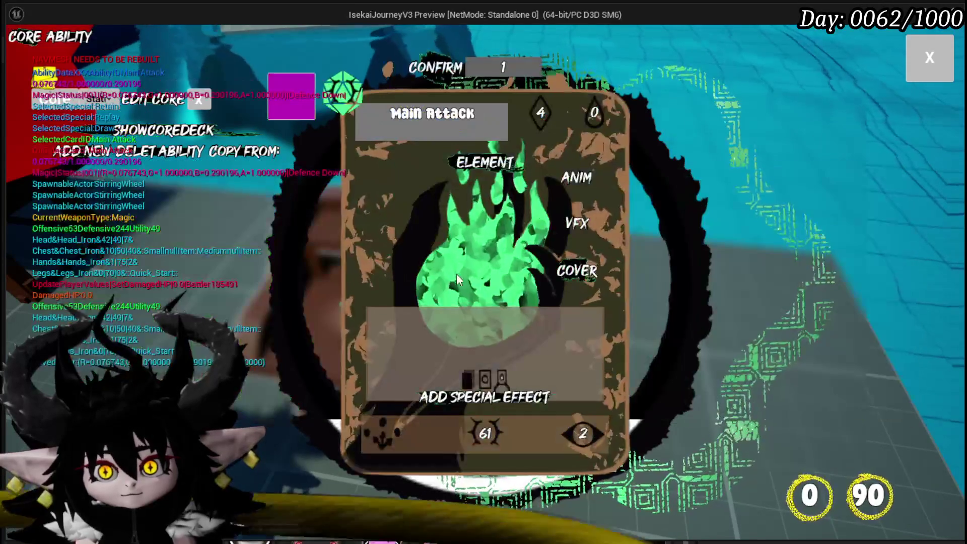
pyautogui.click(554, 221)
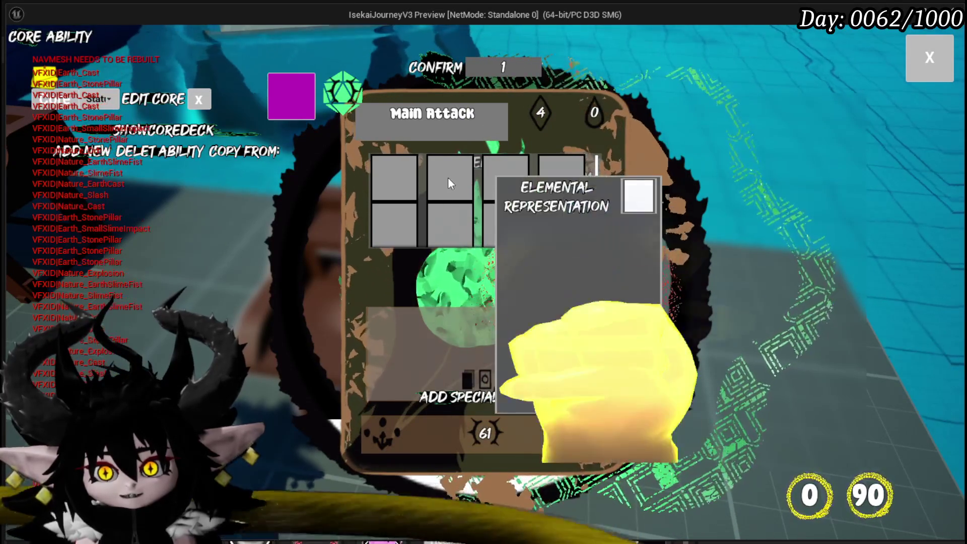
pyautogui.press('Escape')
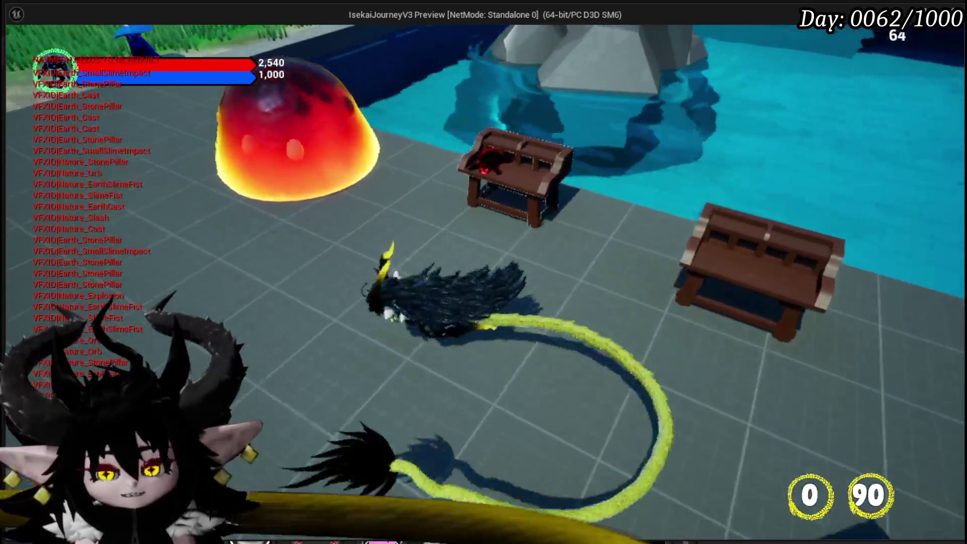
pyautogui.press('Escape')
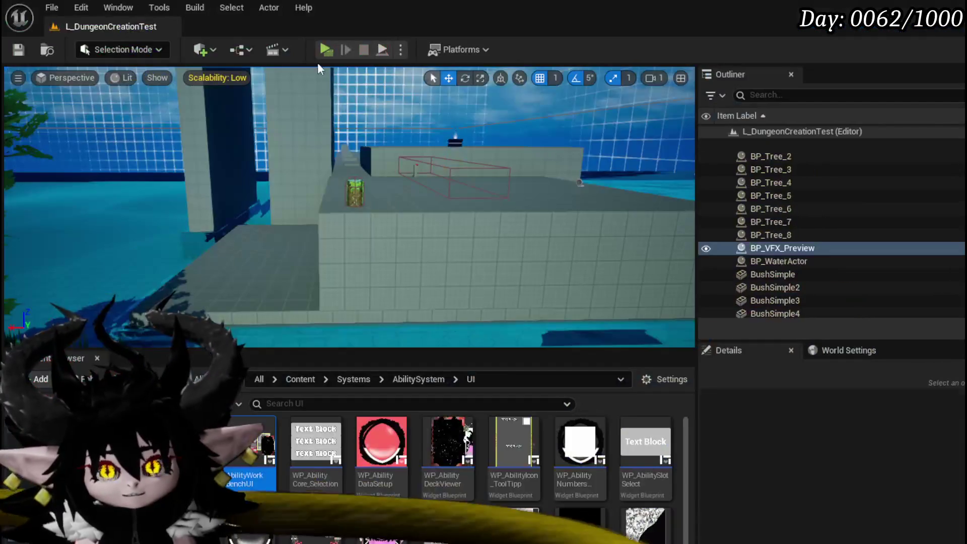
# Stop the preview and reopen AbilityWorkBenchUI's FilterForVFX graph to review its element Make Array nodes
pyautogui.hotkey('ctrl', 's')
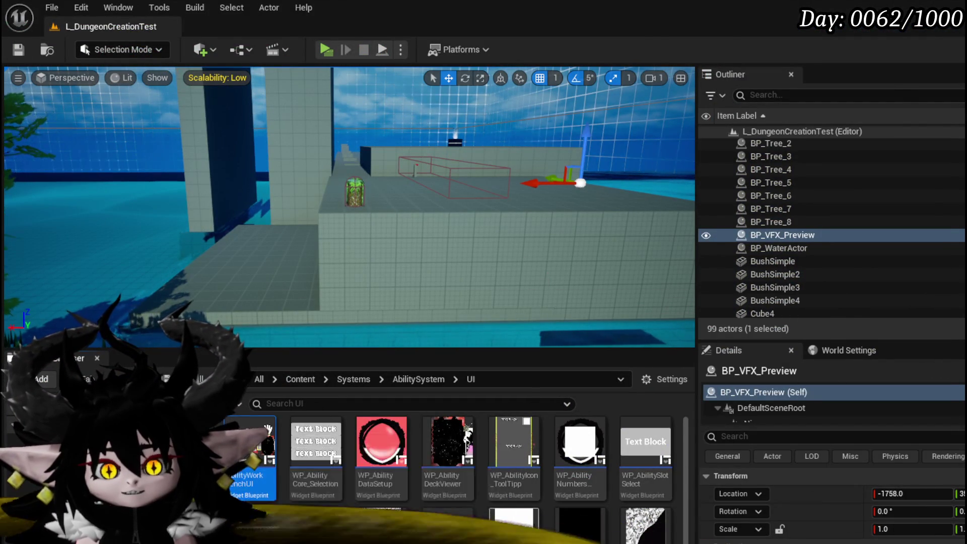
pyautogui.doubleClick(252, 453)
pyautogui.scroll(2, 513, 229)
pyautogui.scroll(4, 534, 229)
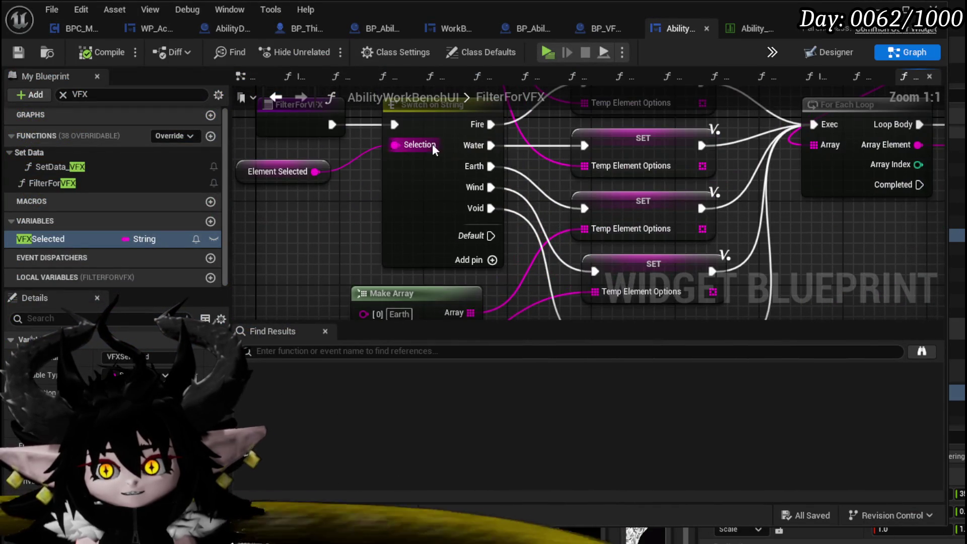
pyautogui.scroll(-3, 476, 188)
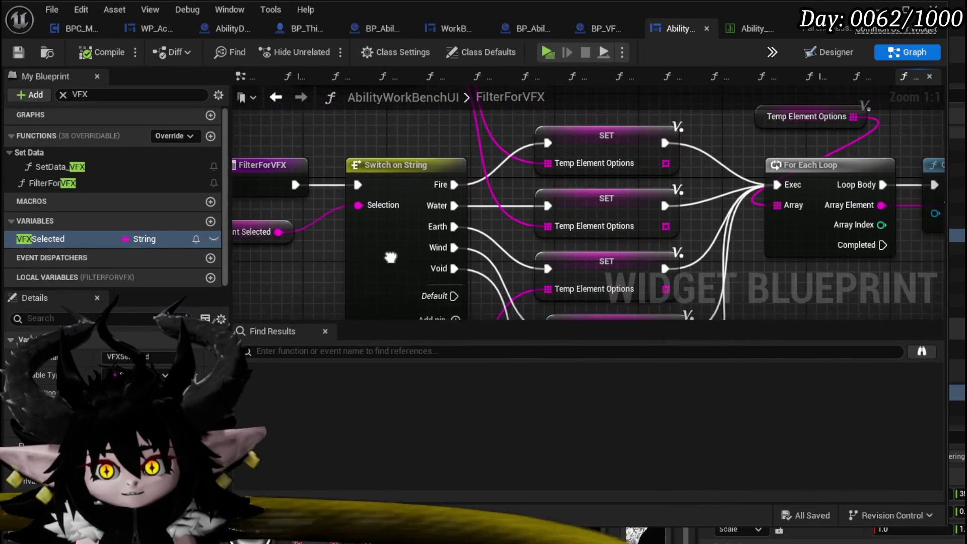
pyautogui.scroll(3, 410, 203)
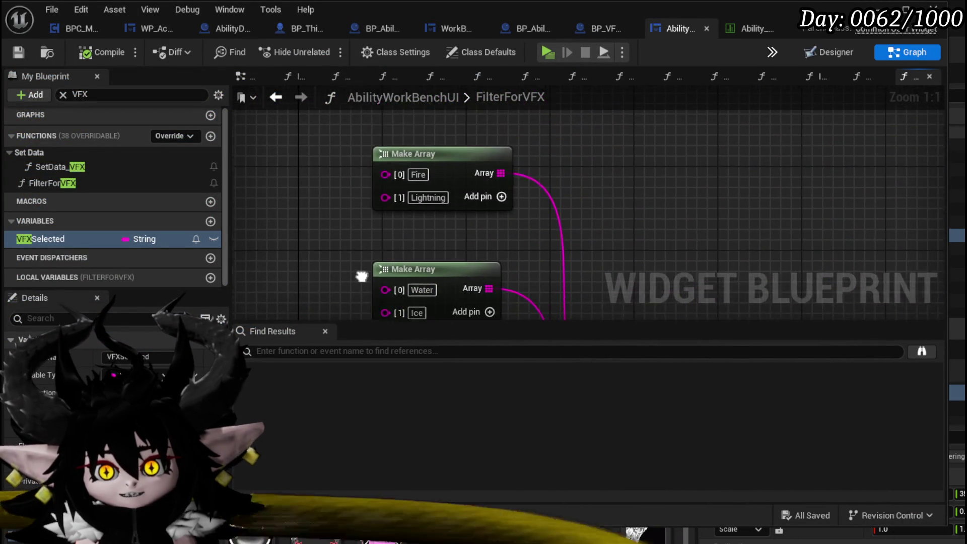
pyautogui.scroll(-3, 367, 148)
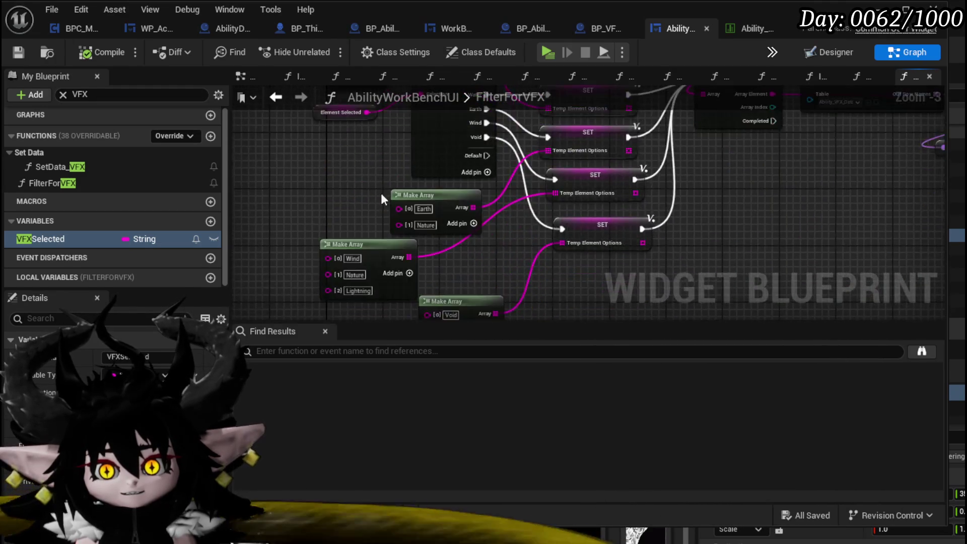
pyautogui.scroll(3, 370, 156)
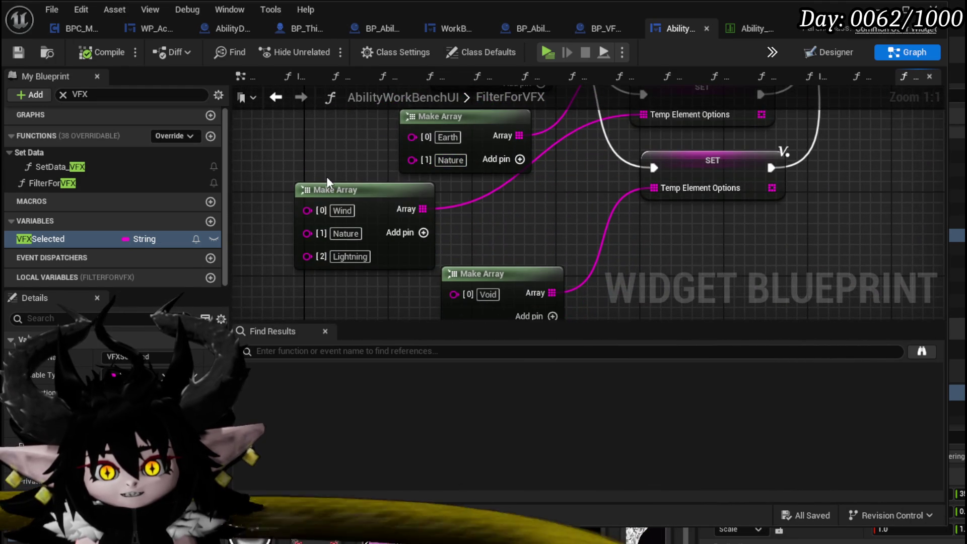
pyautogui.scroll(-2, 354, 174)
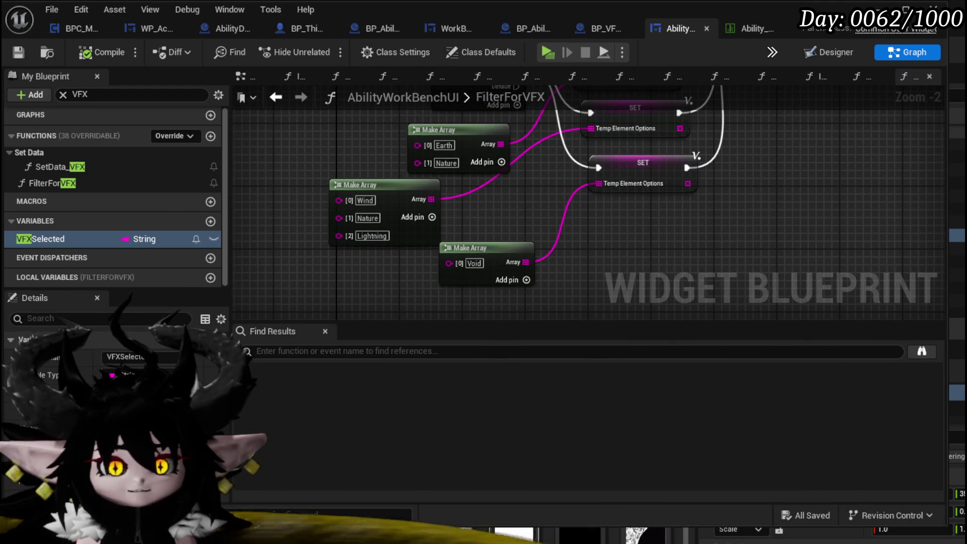
# Move the Earth/Nature array node left and save the widget blueprint
pyautogui.moveTo(447, 130)
pyautogui.mouseDown()
pyautogui.moveTo(351, 130)
pyautogui.moveTo(377, 125)
pyautogui.mouseUp()
pyautogui.moveTo(331, 162)
pyautogui.mouseDown()
pyautogui.moveTo(317, 216)
pyautogui.moveTo(355, 213)
pyautogui.mouseUp()
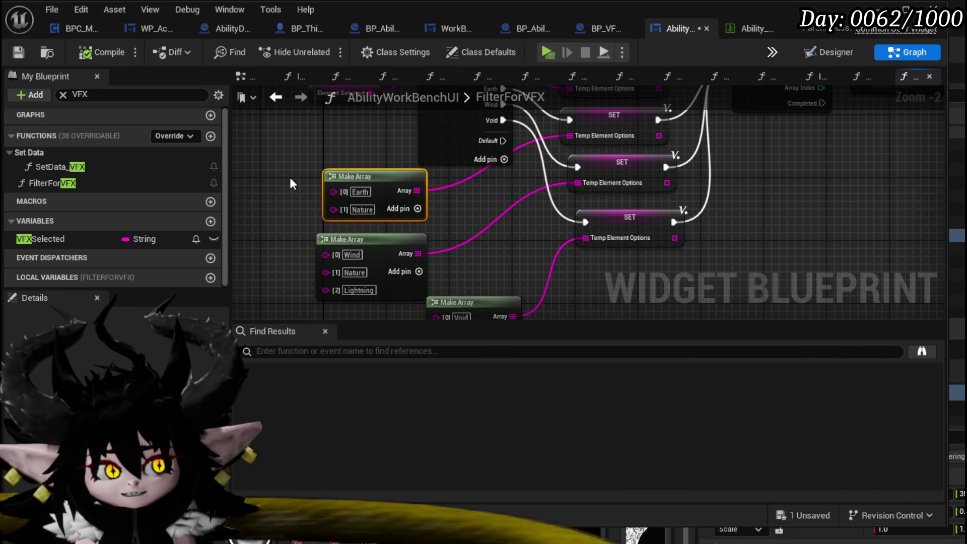
pyautogui.scroll(-2, 289, 175)
pyautogui.moveTo(530, 224); pyautogui.dragTo(521, 259)
pyautogui.click(18, 52)
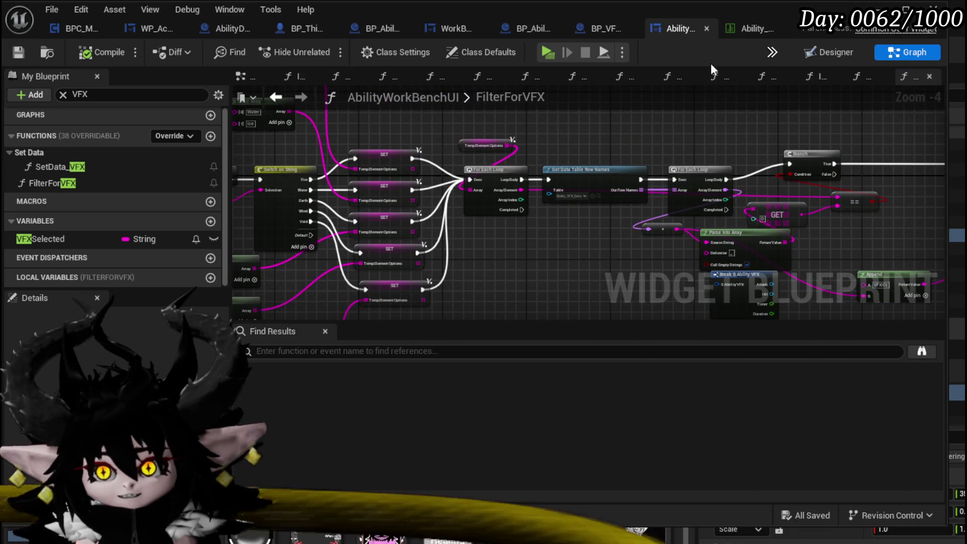
# Open the ability VFX data table and view the Nature_Cast row's effects
pyautogui.click(742, 29)
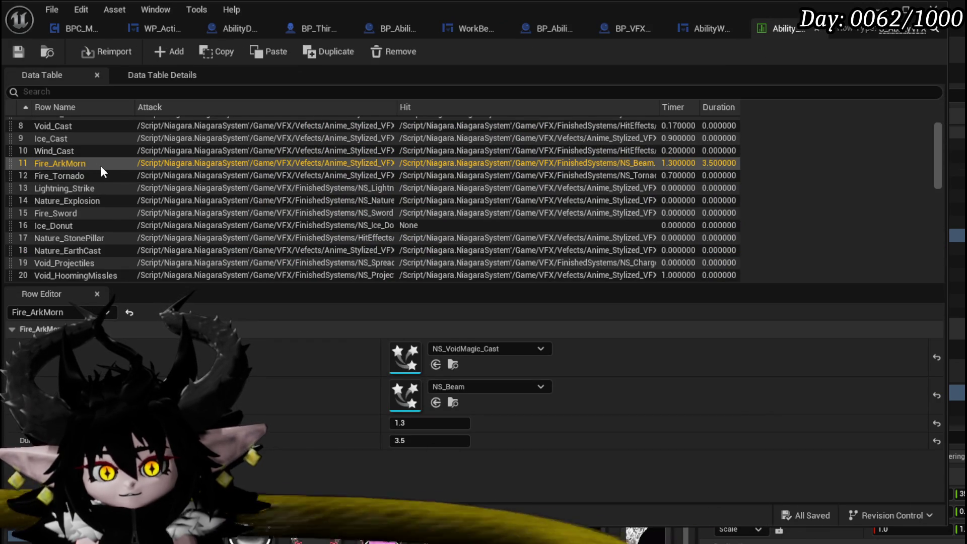
pyautogui.scroll(-1, 101, 165)
pyautogui.scroll(4, 94, 163)
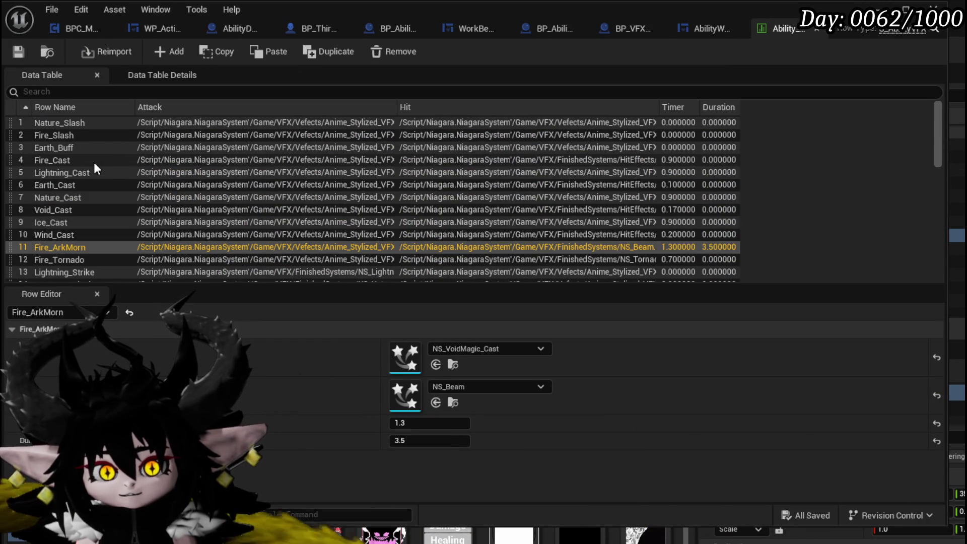
pyautogui.click(70, 196)
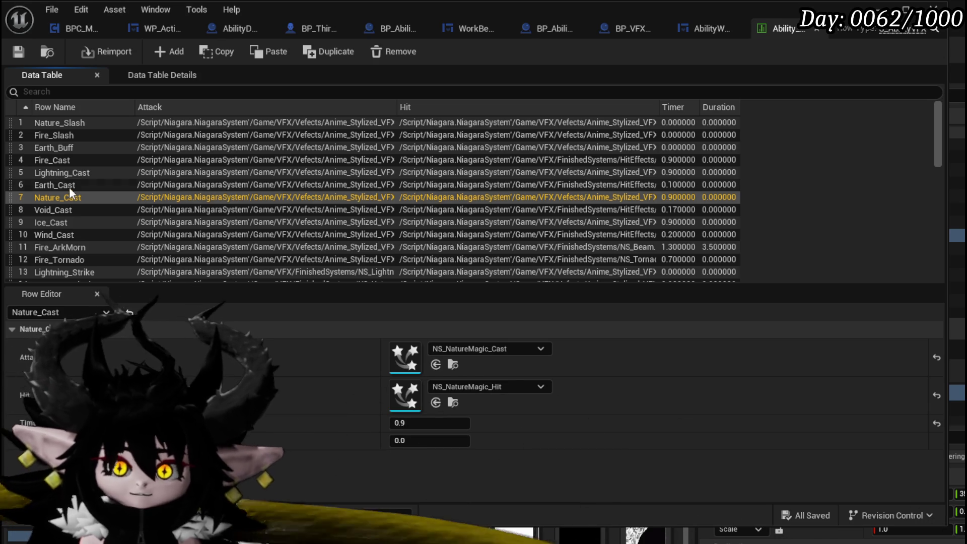
# Compare the Void_Cast, Ice_Cast and Wind_Cast rows' Niagara effects
pyautogui.click(60, 160)
pyautogui.click(63, 172)
pyautogui.click(64, 185)
pyautogui.click(60, 209)
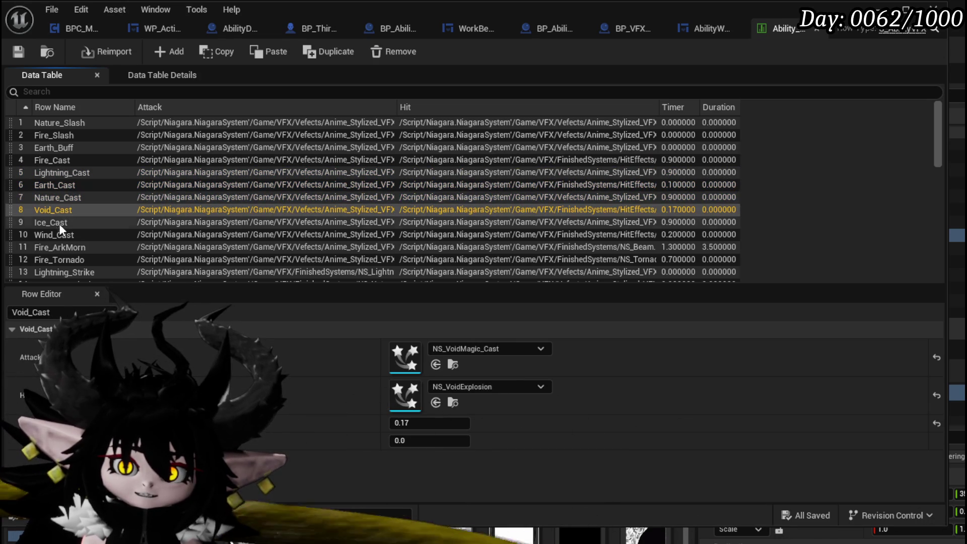
pyautogui.click(57, 224)
pyautogui.click(61, 235)
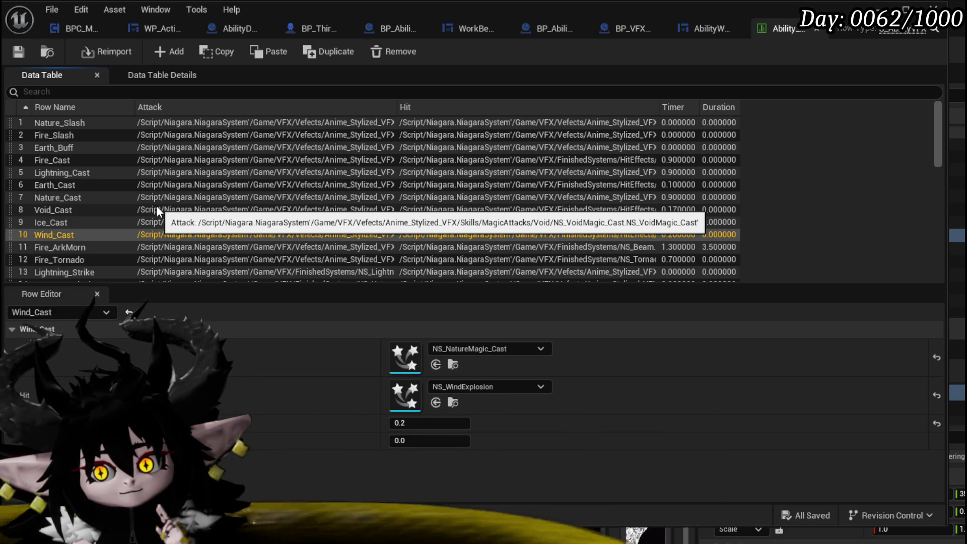
# Compare the Nature_Slash and Fire_Slash rows' effects, ending on Nature_Slash
pyautogui.click(78, 126)
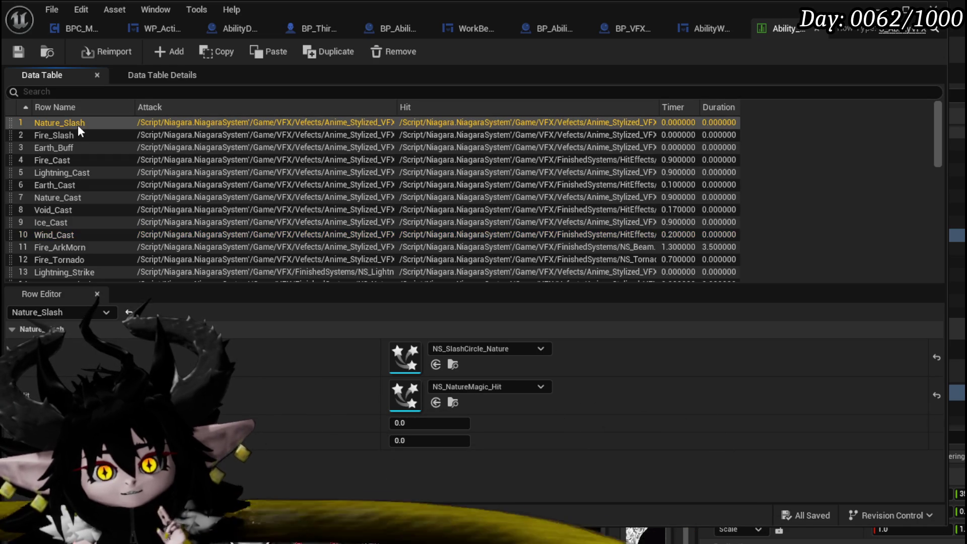
pyautogui.click(78, 137)
pyautogui.click(77, 126)
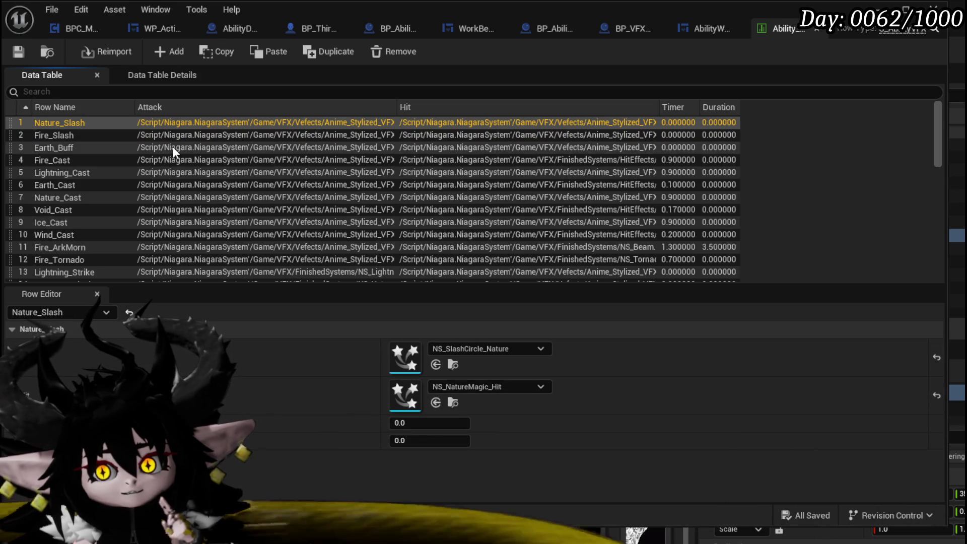
# Copy the current row's Attack and Hit effect references
pyautogui.rightClick(406, 361)
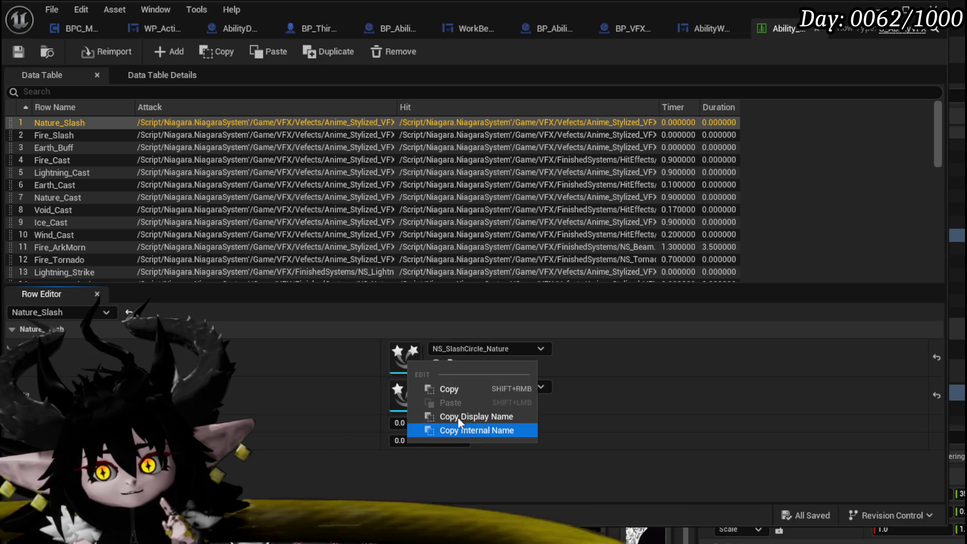
pyautogui.click(454, 389)
pyautogui.rightClick(409, 398)
pyautogui.click(443, 419)
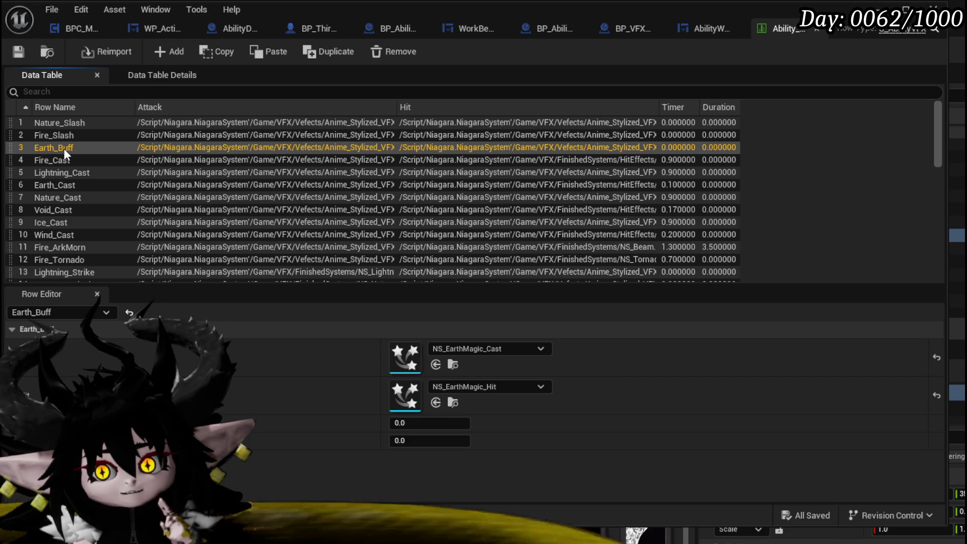
# Make Earth_Buff's Hit effect NS_EarthMagic_Cast, matching its Attack, and save the data table
pyautogui.rightClick(403, 362)
pyautogui.click(440, 392)
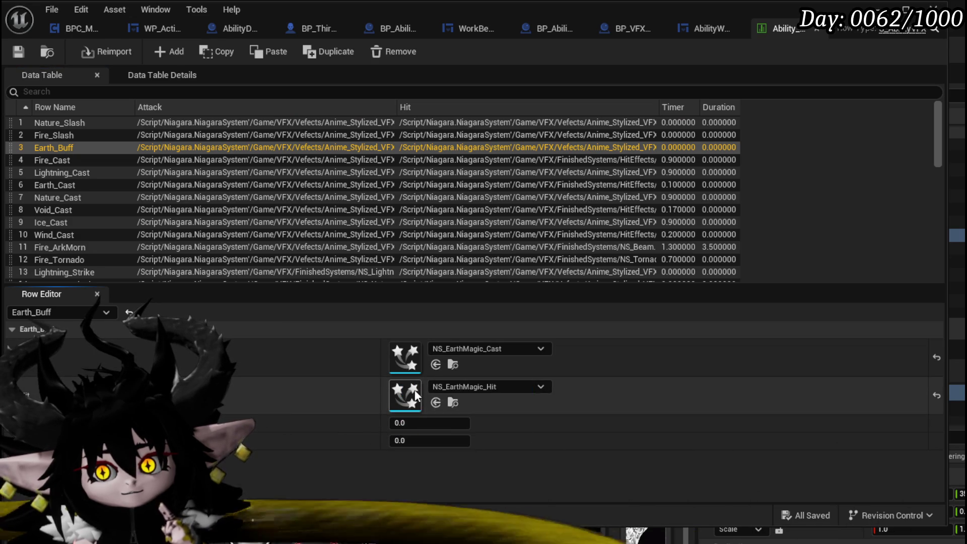
pyautogui.rightClick(416, 394)
pyautogui.click(449, 430)
pyautogui.click(18, 51)
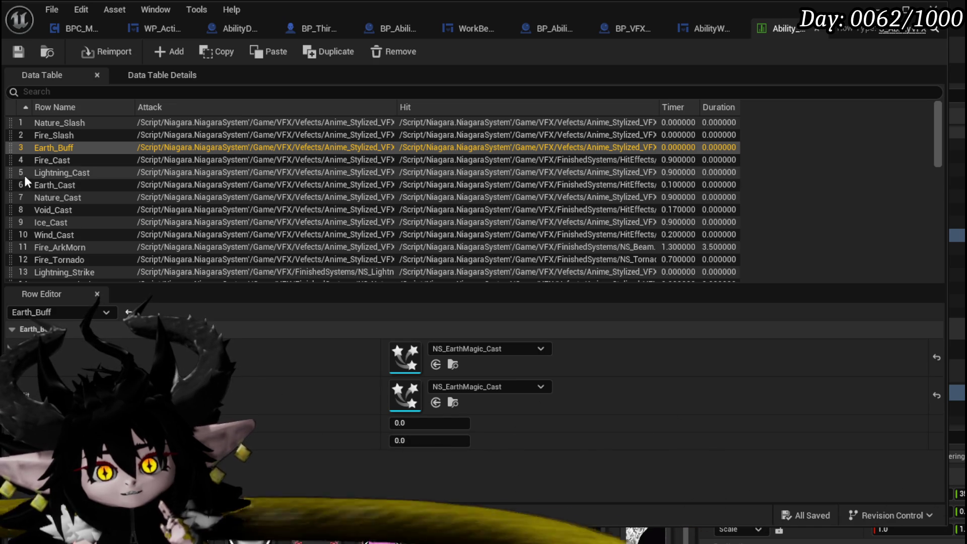
# Review the Earth_Cast row's effects and shorten the data table window to reveal the level
pyautogui.click(53, 184)
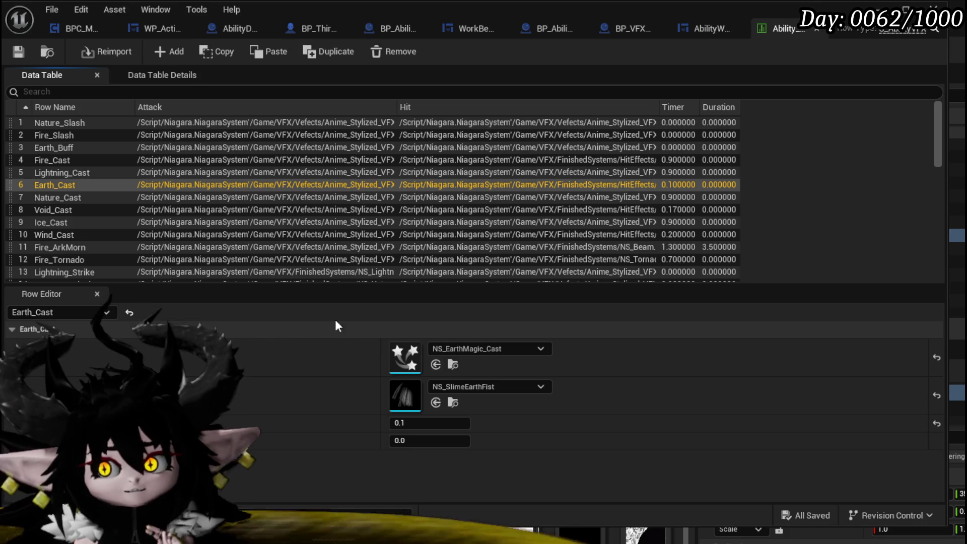
pyautogui.scroll(-1, 87, 220)
pyautogui.scroll(-2, 86, 222)
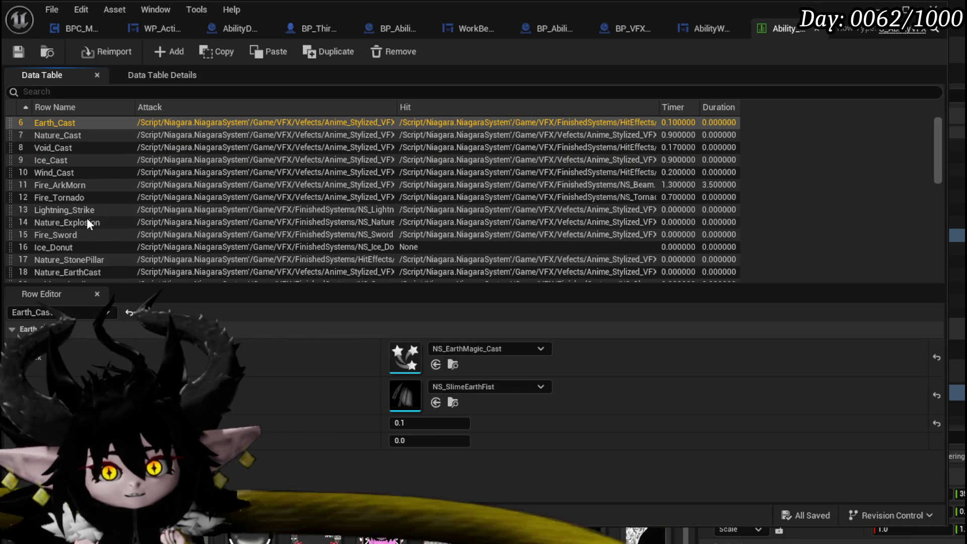
pyautogui.scroll(1, 86, 223)
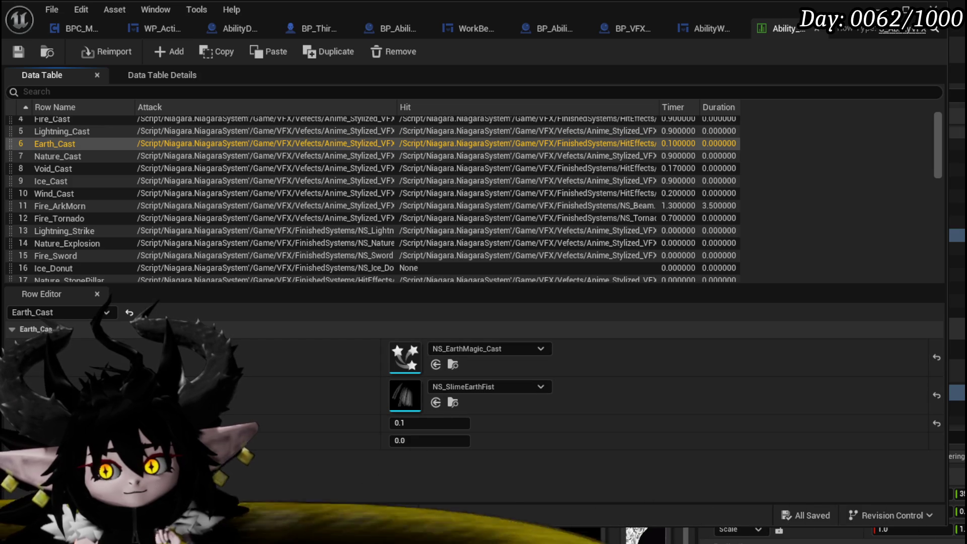
pyautogui.moveTo(362, 524); pyautogui.dragTo(363, 468)
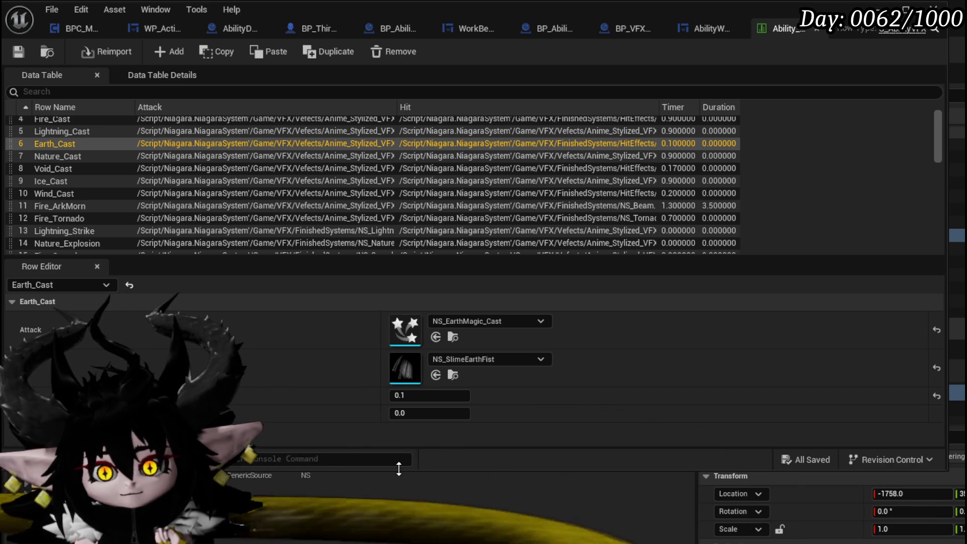
# Set Earth_Cast's Hit effect to NS_AOE_CrystalFlower from the NS folder
pyautogui.click(314, 460)
pyautogui.doubleClick(316, 460)
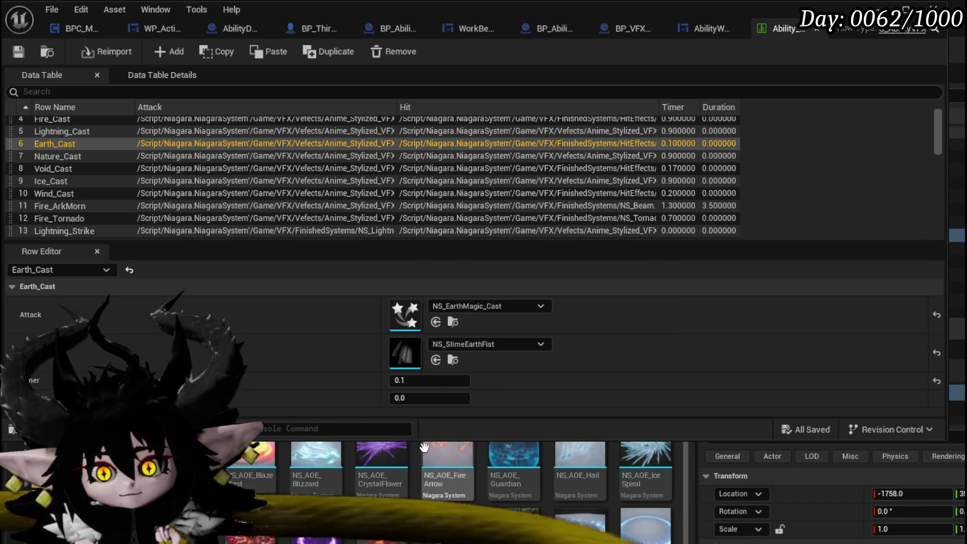
pyautogui.moveTo(381, 459)
pyautogui.mouseDown()
pyautogui.moveTo(385, 355)
pyautogui.moveTo(423, 443)
pyautogui.moveTo(413, 352)
pyautogui.mouseUp()
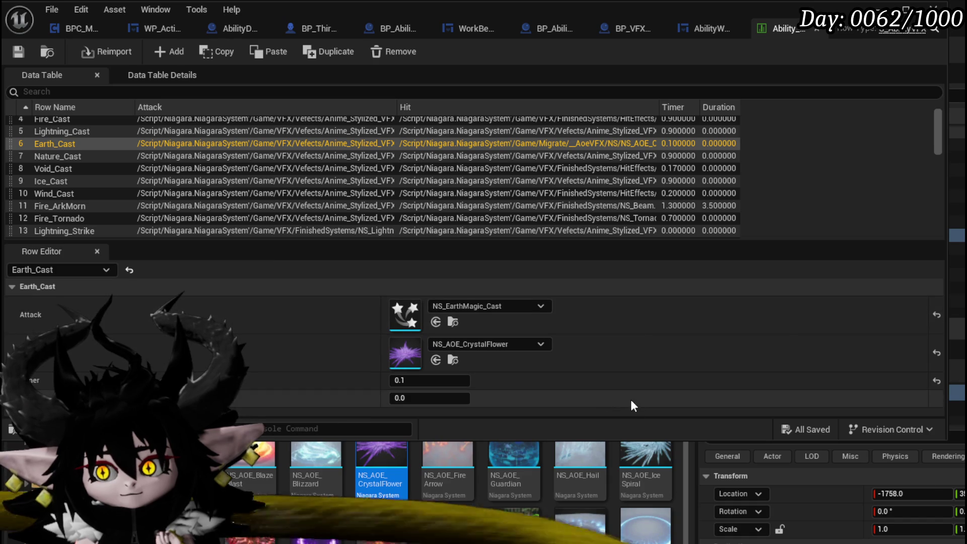
# Set Nature_Cast's Hit effect to NS_AOE_PoisonCarousel and save the data table
pyautogui.moveTo(556, 438); pyautogui.dragTo(557, 514)
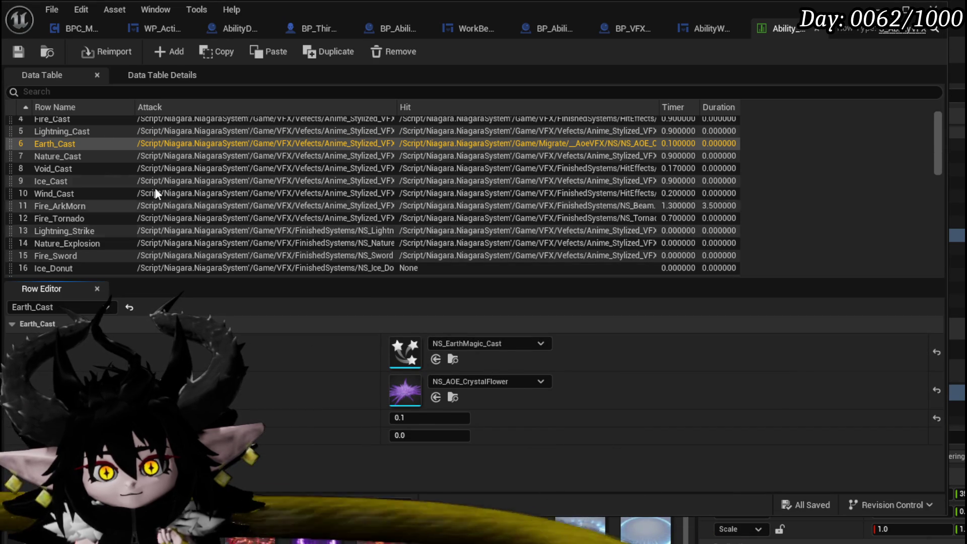
pyautogui.scroll(1, 86, 176)
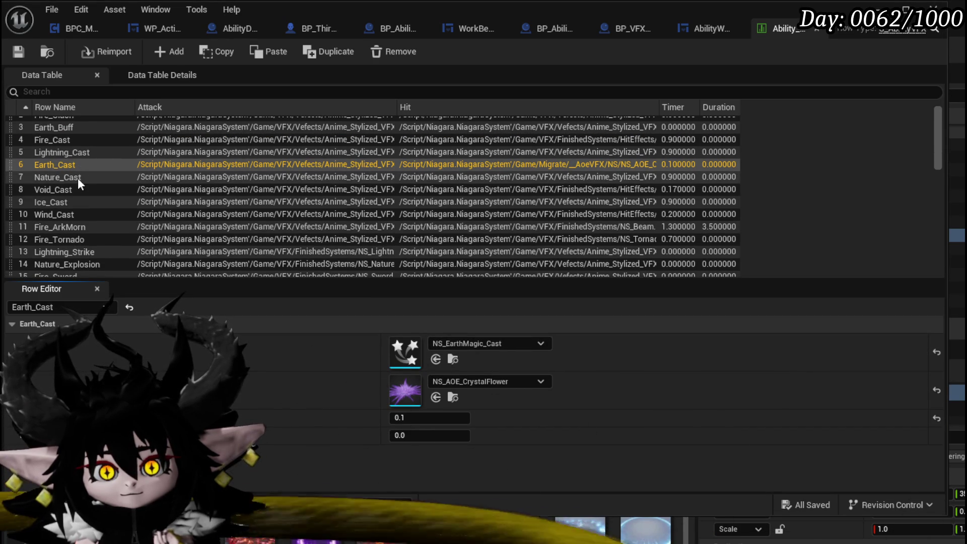
pyautogui.click(78, 177)
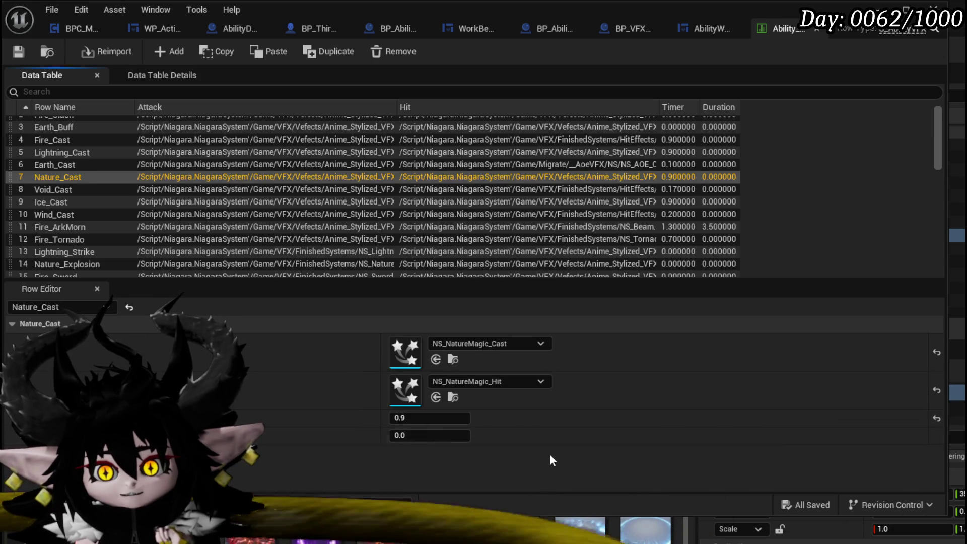
pyautogui.moveTo(514, 529)
pyautogui.mouseDown()
pyautogui.moveTo(447, 489)
pyautogui.moveTo(395, 375)
pyautogui.moveTo(398, 388)
pyautogui.mouseUp()
pyautogui.click(22, 59)
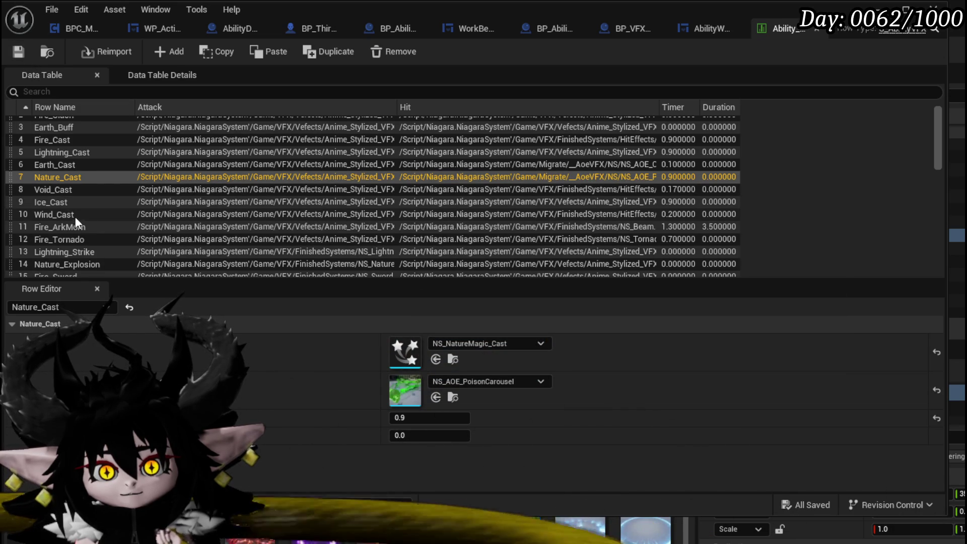
pyautogui.scroll(-1, 116, 228)
# Set Nature_Explosion's Hit effect to NS_RangeDecal_Cult and save the data table
pyautogui.click(87, 243)
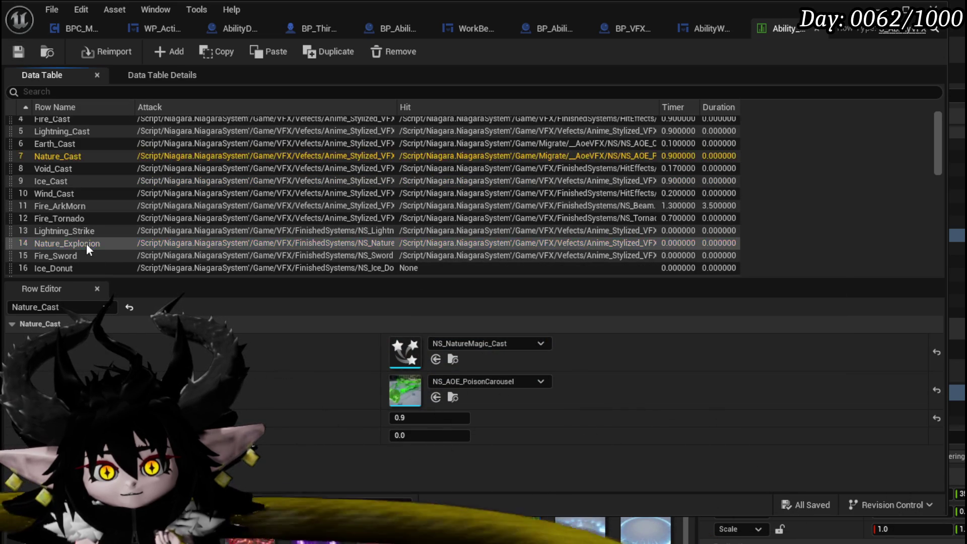
pyautogui.scroll(-2, 606, 534)
pyautogui.scroll(-2, 606, 533)
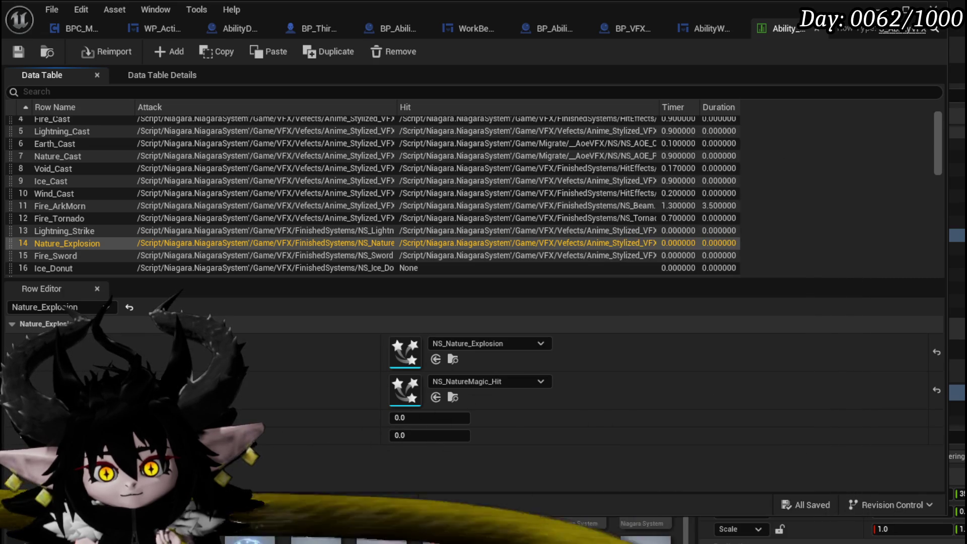
pyautogui.moveTo(310, 535)
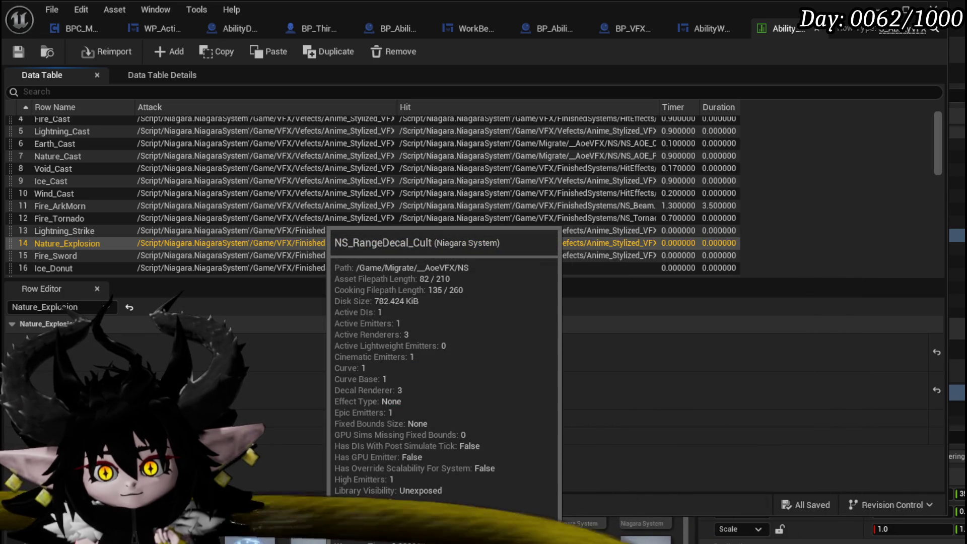
pyautogui.moveTo(310, 535)
pyautogui.mouseDown()
pyautogui.moveTo(434, 388)
pyautogui.moveTo(463, 398)
pyautogui.mouseUp()
pyautogui.click(8, 49)
pyautogui.scroll(-3, 130, 219)
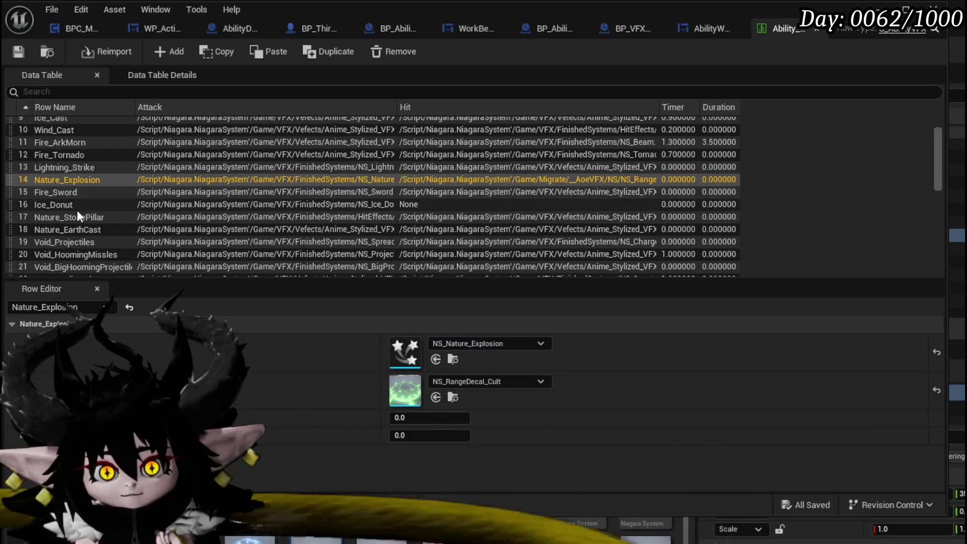
# Compare the Nature_StonePillar and Nature_EarthCast rows' effects
pyautogui.click(78, 216)
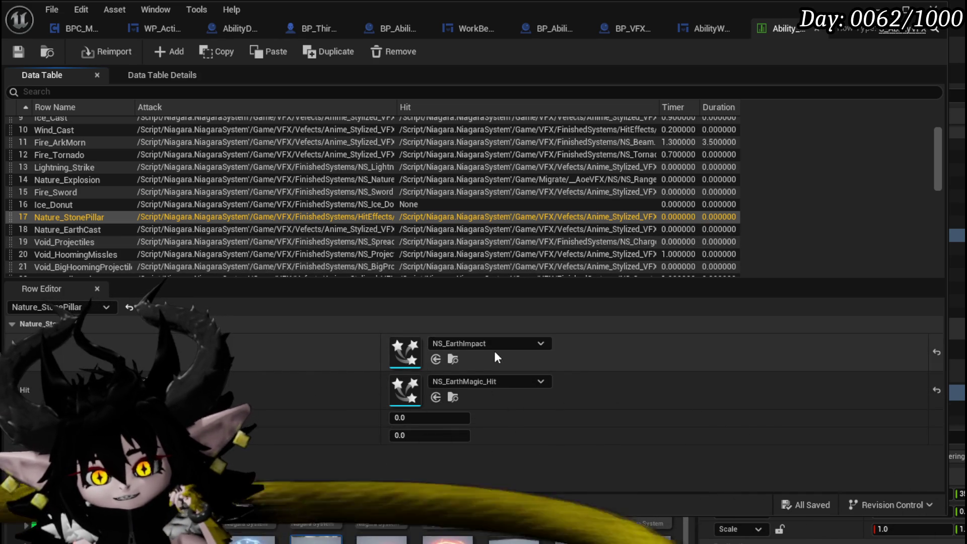
pyautogui.click(104, 226)
pyautogui.click(104, 218)
pyautogui.click(104, 225)
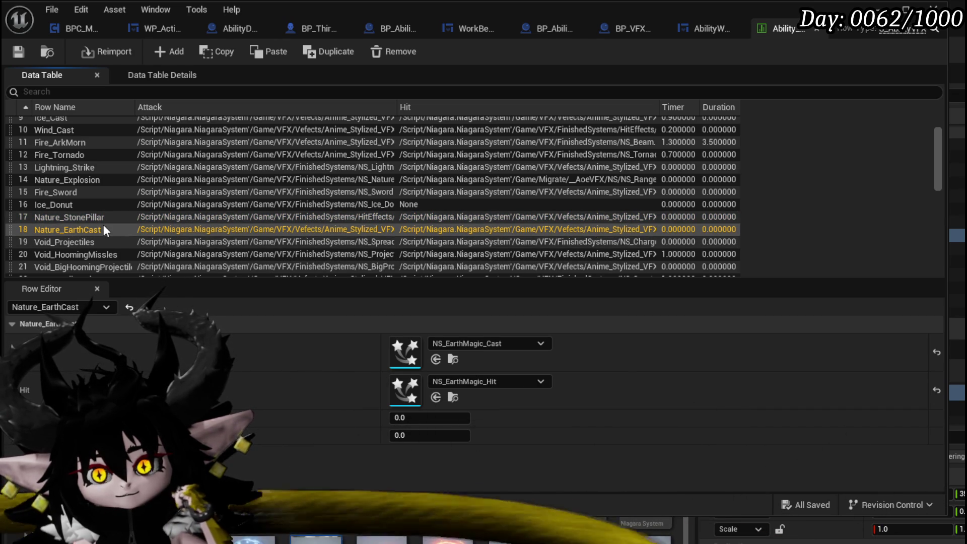
pyautogui.rightClick(103, 225)
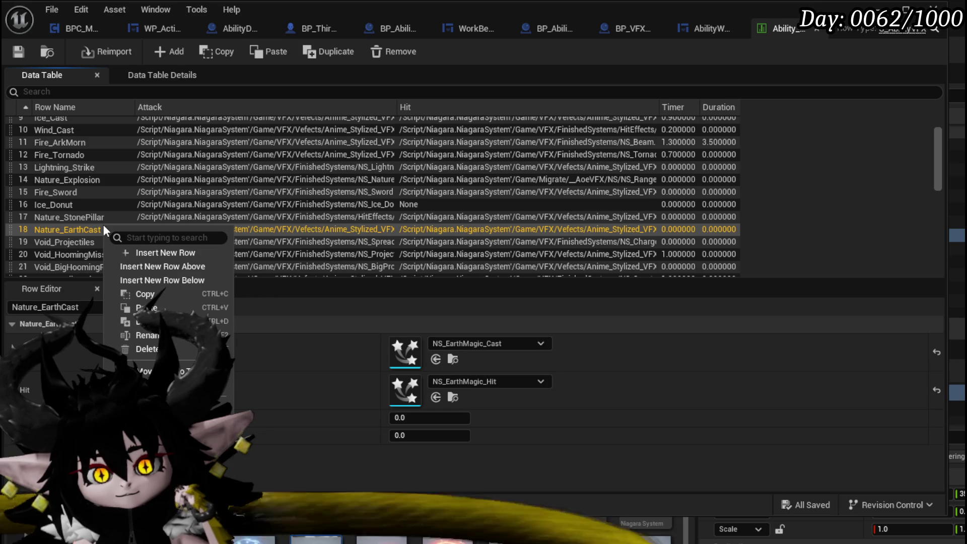
pyautogui.click(58, 228)
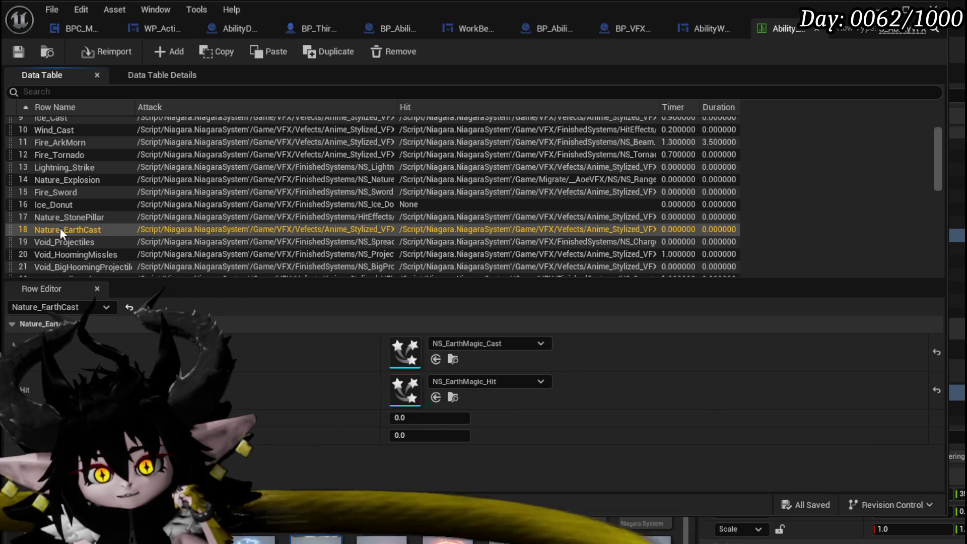
# Inspect the Nature_EarthSlimeFist row, then start a play session in a new window
pyautogui.scroll(-1, 106, 231)
pyautogui.scroll(-3, 106, 232)
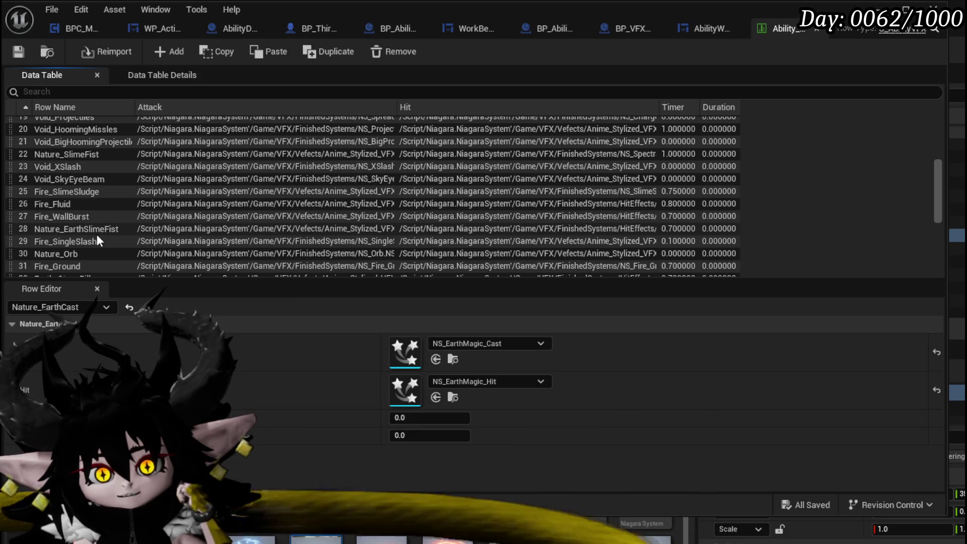
pyautogui.scroll(-2, 98, 235)
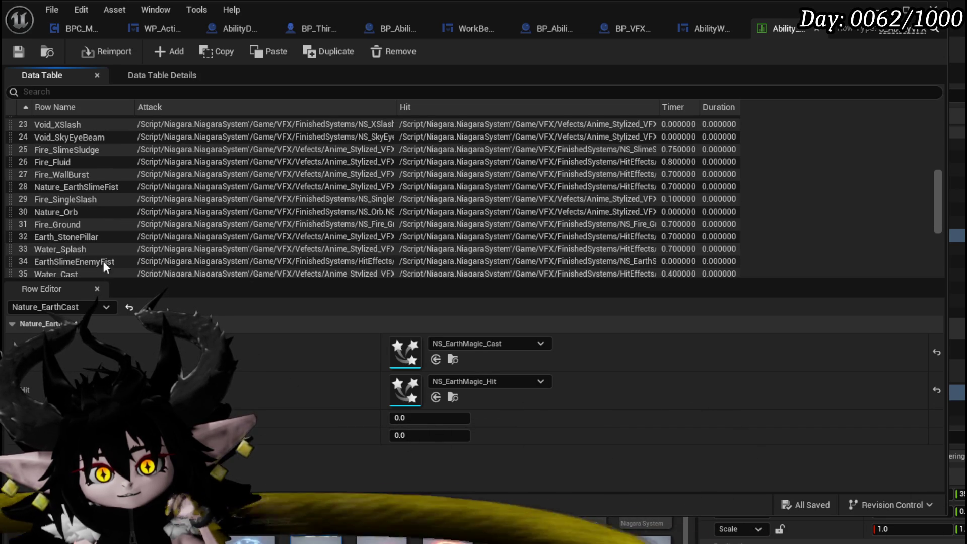
pyautogui.click(75, 188)
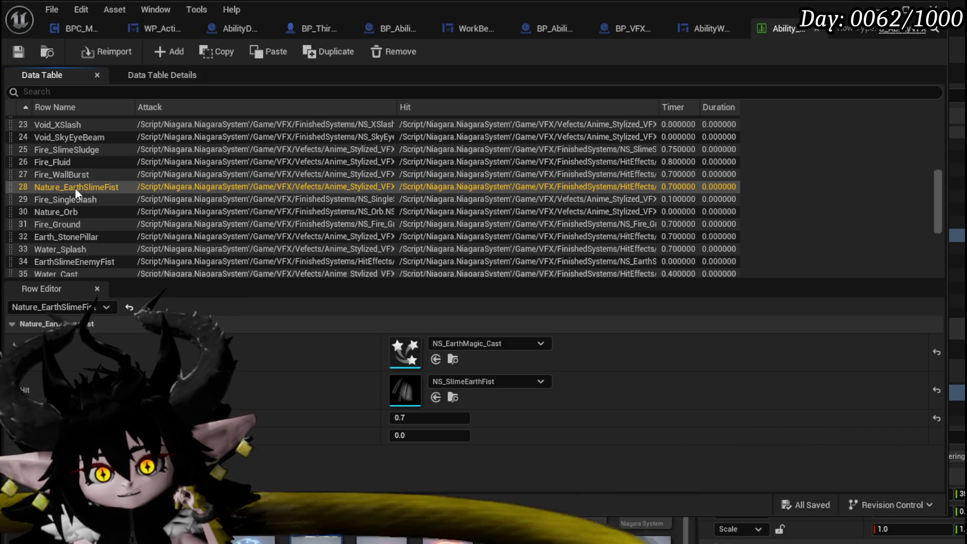
pyautogui.scroll(-5, 75, 188)
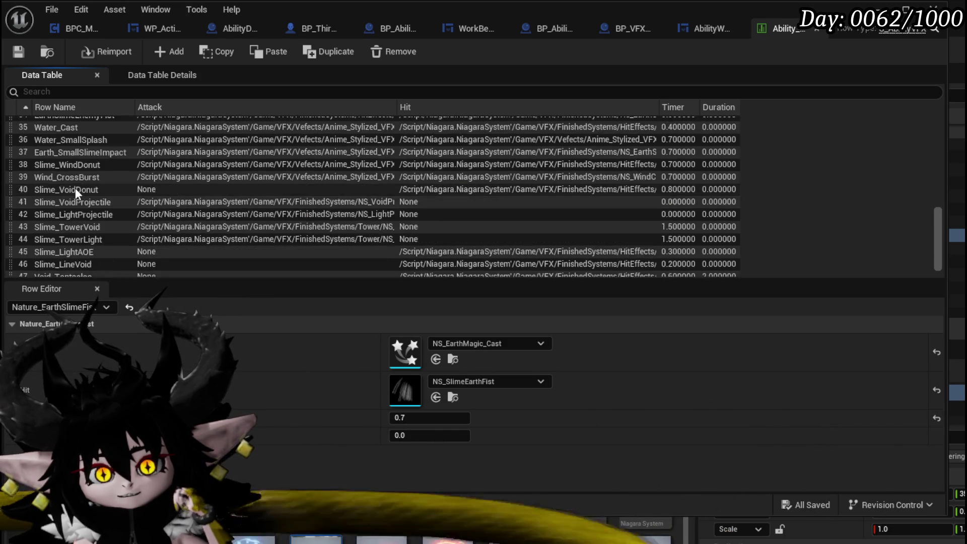
pyautogui.scroll(6, 75, 188)
pyautogui.scroll(3, 75, 188)
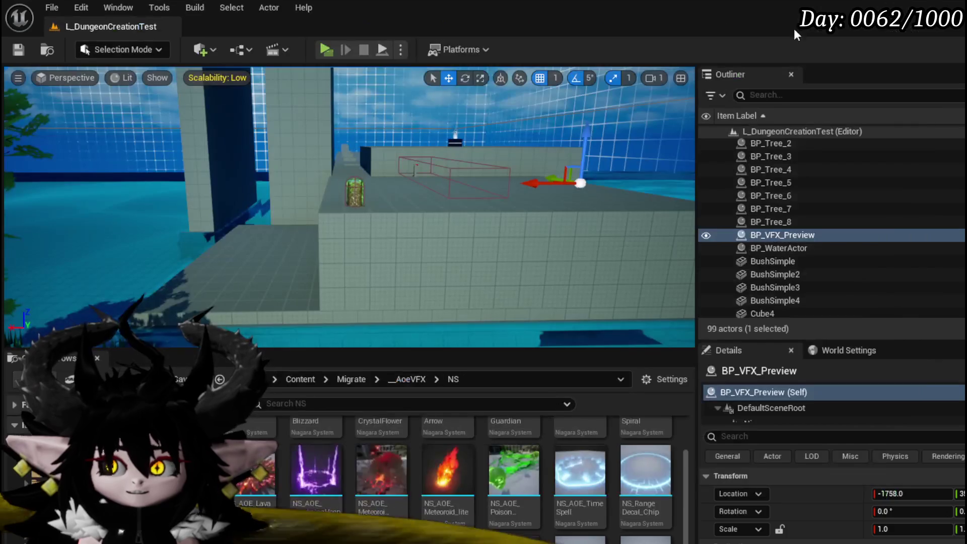
pyautogui.click(339, 66)
# Walk to the bench, open Edit Core, choose the Status core and open the Main Attack card
pyautogui.press('w')
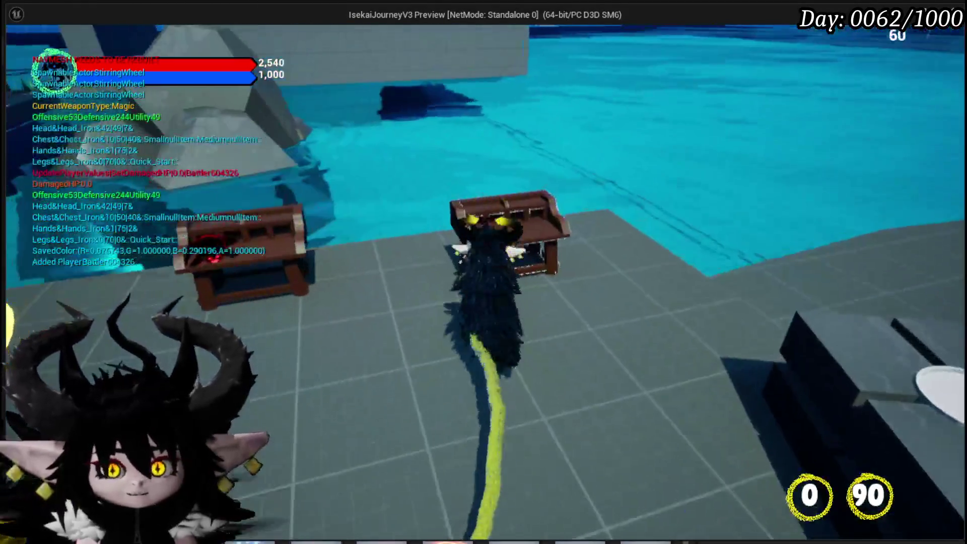
pyautogui.press('e')
pyautogui.click(30, 37)
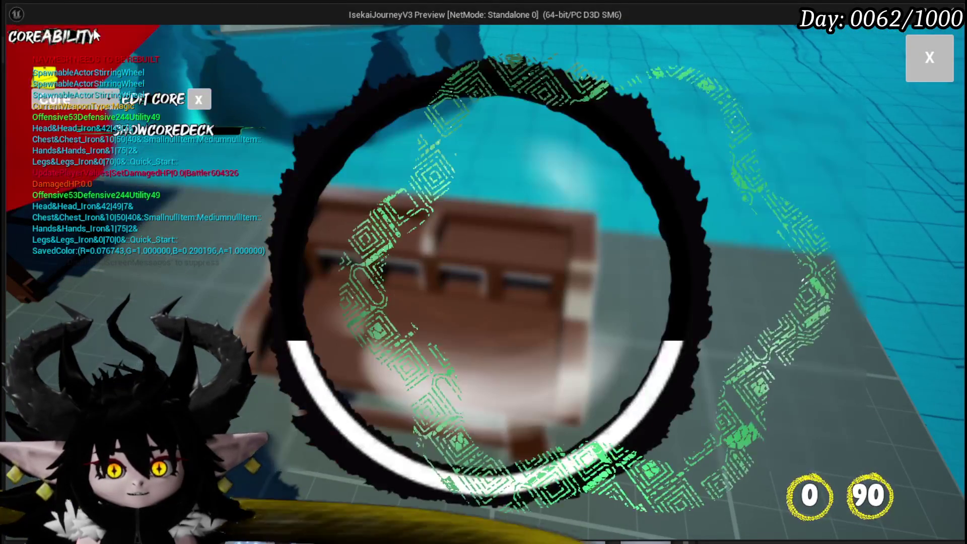
pyautogui.click(116, 99)
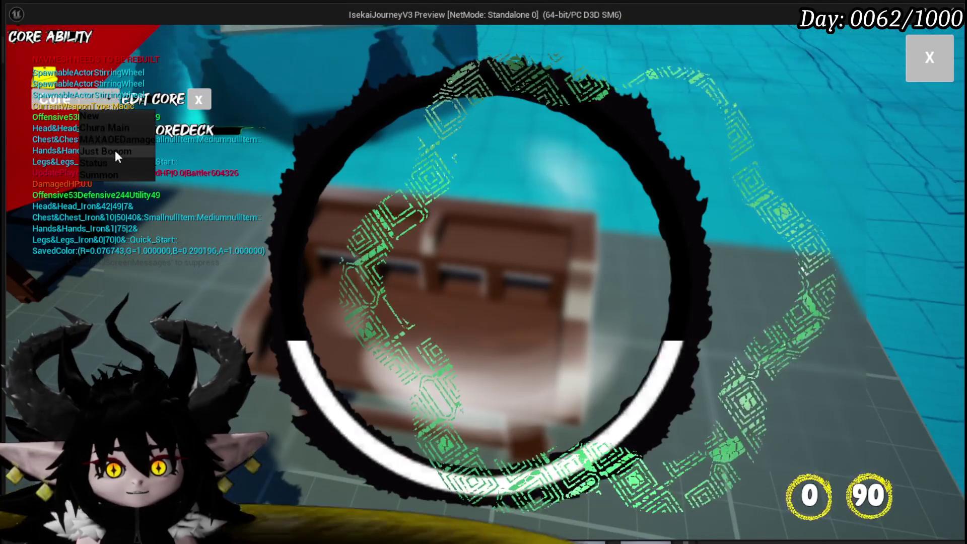
pyautogui.click(111, 162)
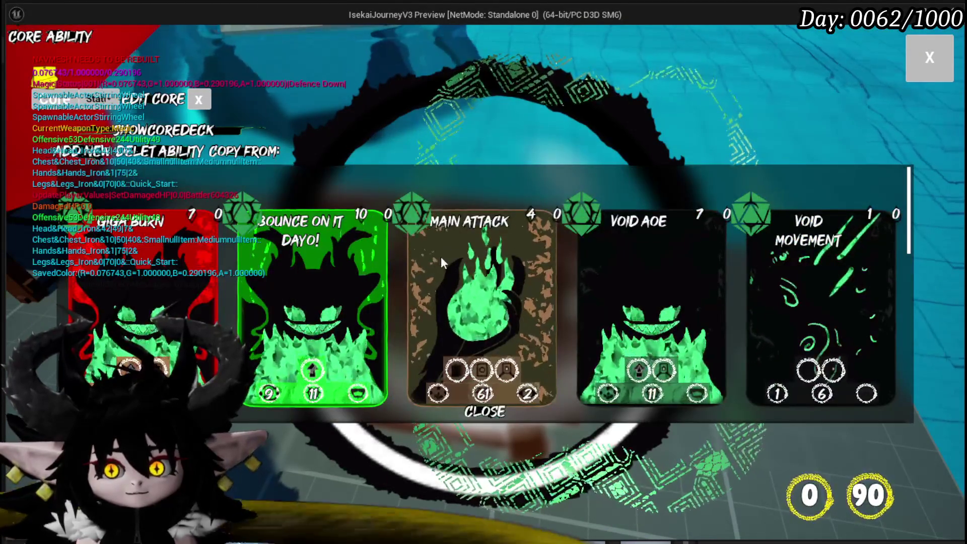
pyautogui.click(443, 260)
# Preview the card's Nature_Cast and Nature_Explosion element effects, then close the element grid
pyautogui.click(569, 227)
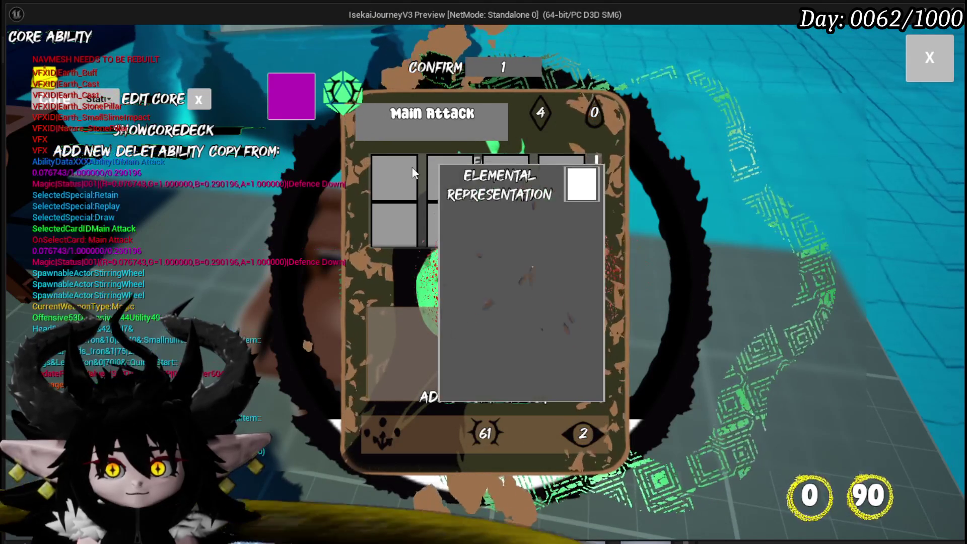
pyautogui.moveTo(407, 211)
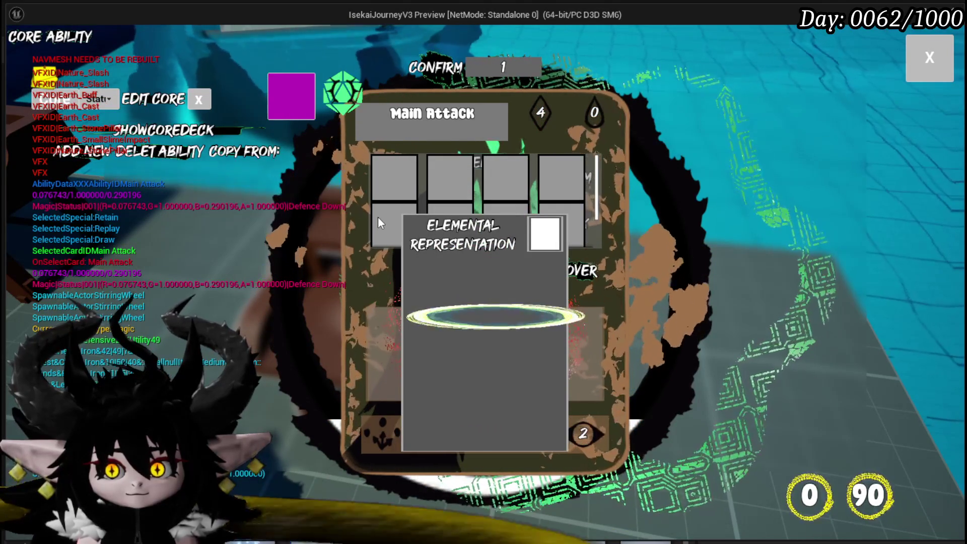
pyautogui.moveTo(449, 227)
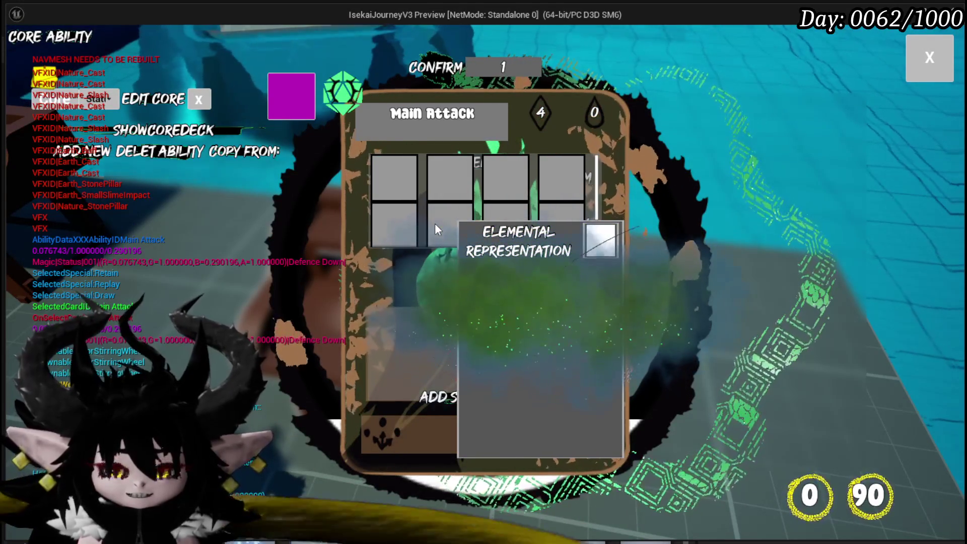
pyautogui.moveTo(454, 207)
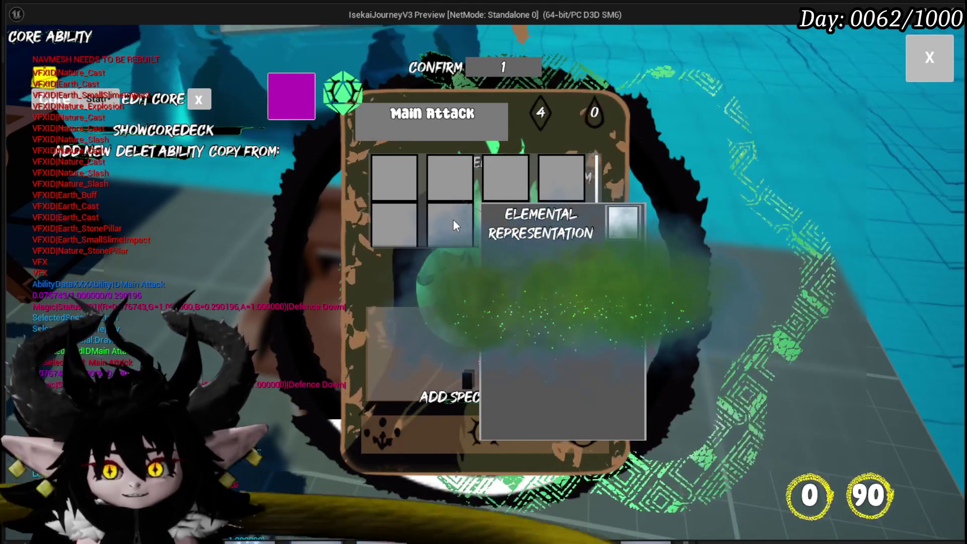
pyautogui.click(453, 223)
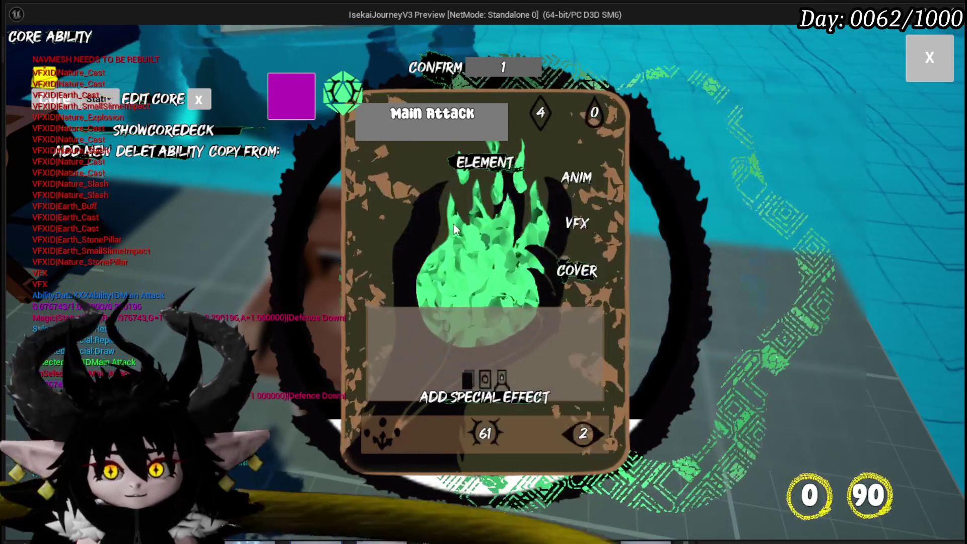
# Give Main Attack animation slot 4 (Magic_004), confirm the card, and resume gameplay
pyautogui.click(555, 175)
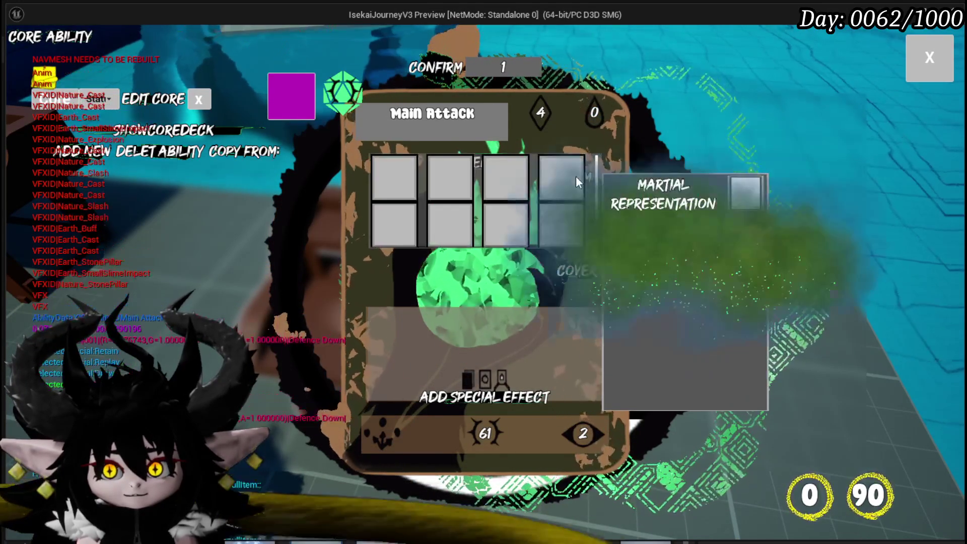
pyautogui.moveTo(527, 181)
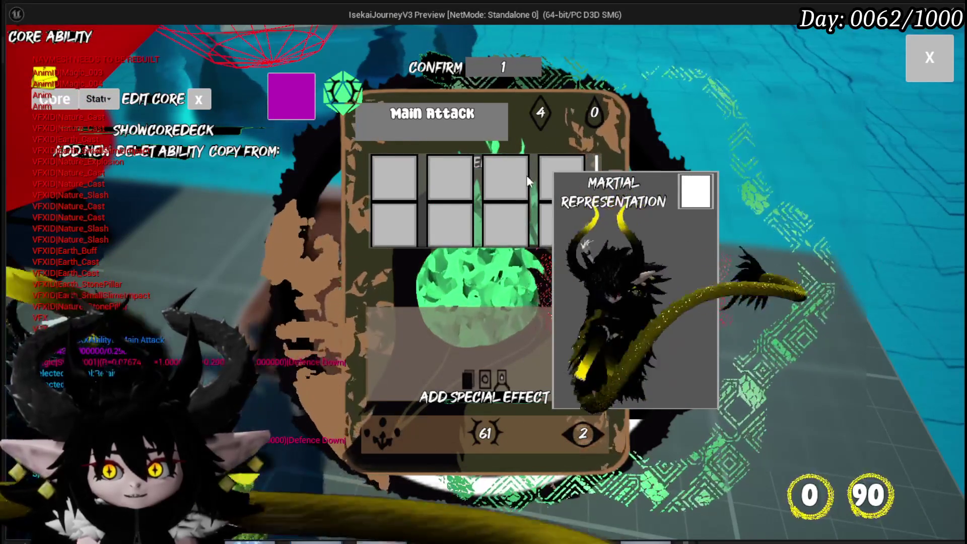
pyautogui.moveTo(563, 179)
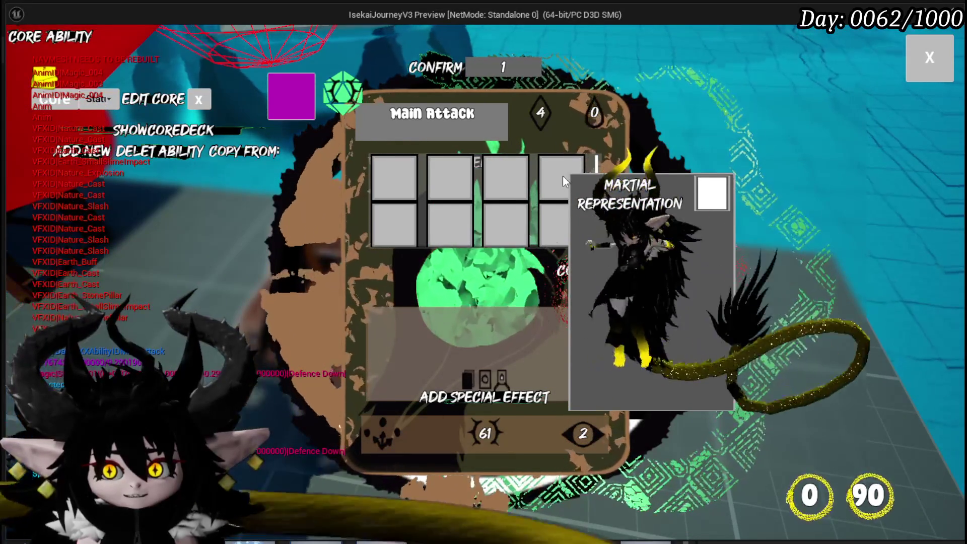
pyautogui.click(563, 176)
pyautogui.moveTo(463, 180)
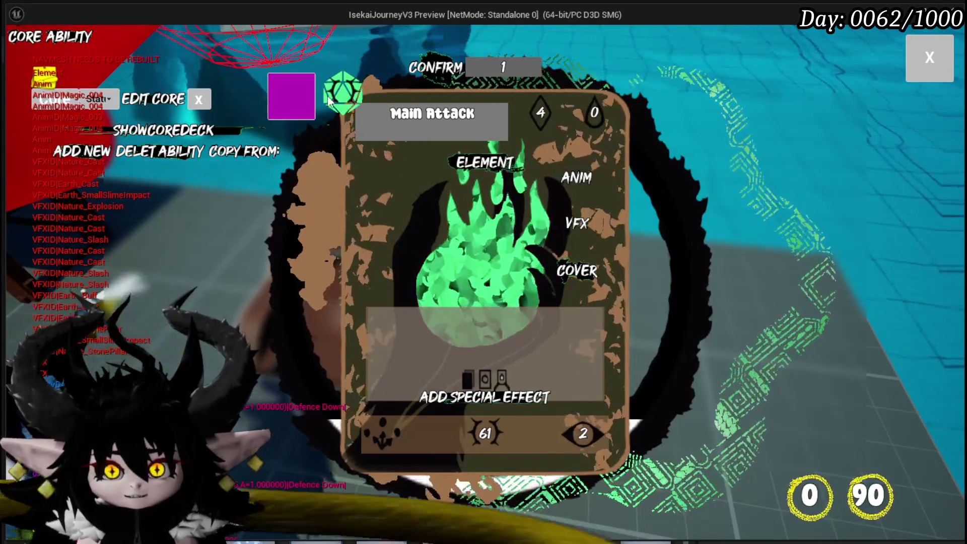
pyautogui.click(428, 65)
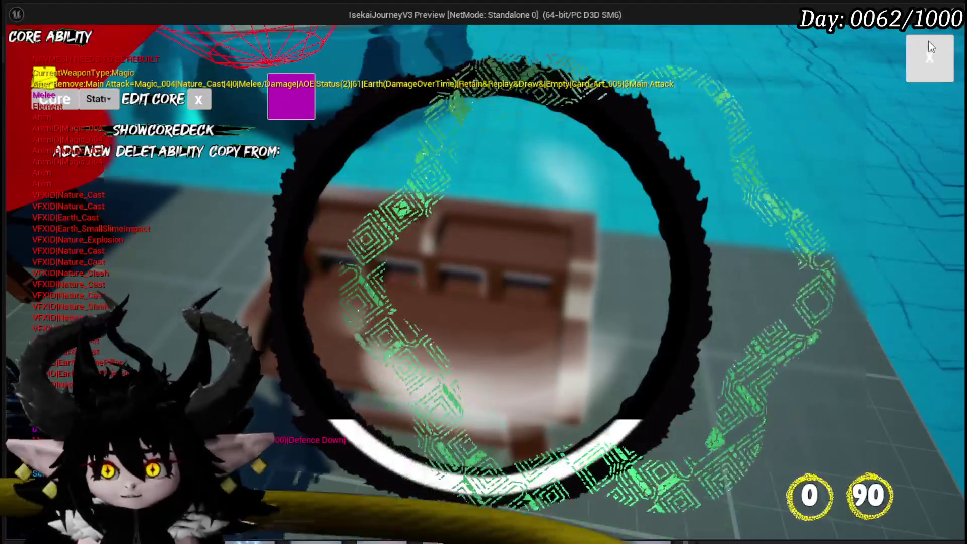
pyautogui.click(933, 54)
pyautogui.press('w')
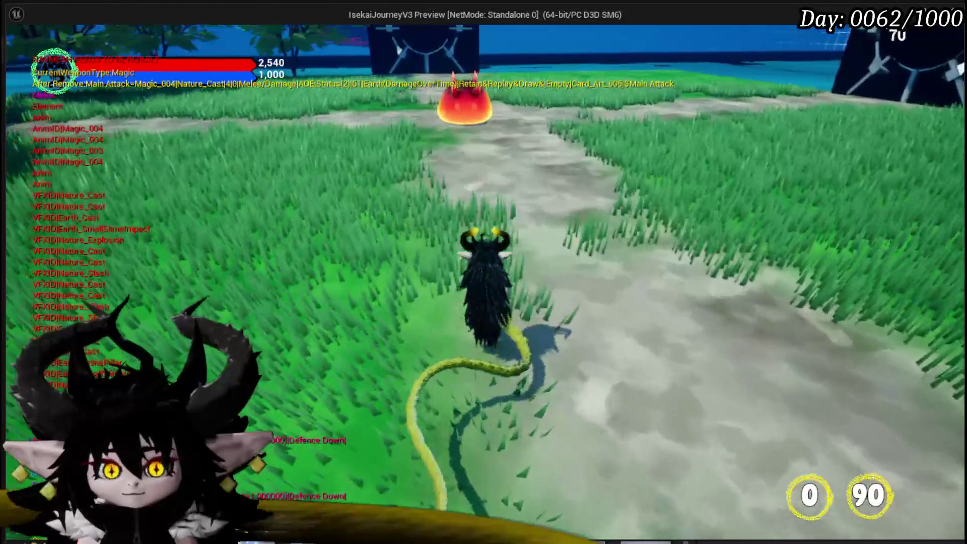
# Cast the Main Attack card on the fire slimes, then stop the play session
pyautogui.press('Escape')
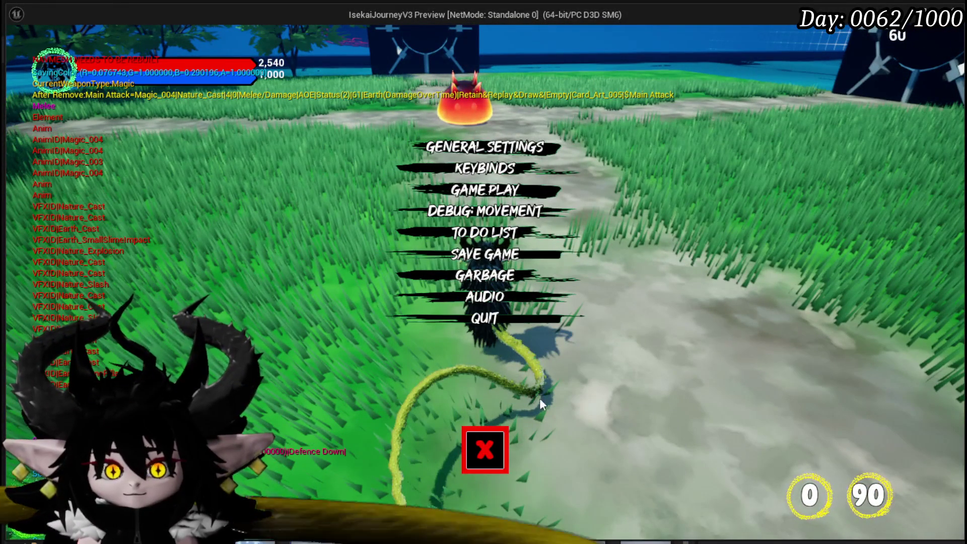
pyautogui.press('Escape')
pyautogui.press('w')
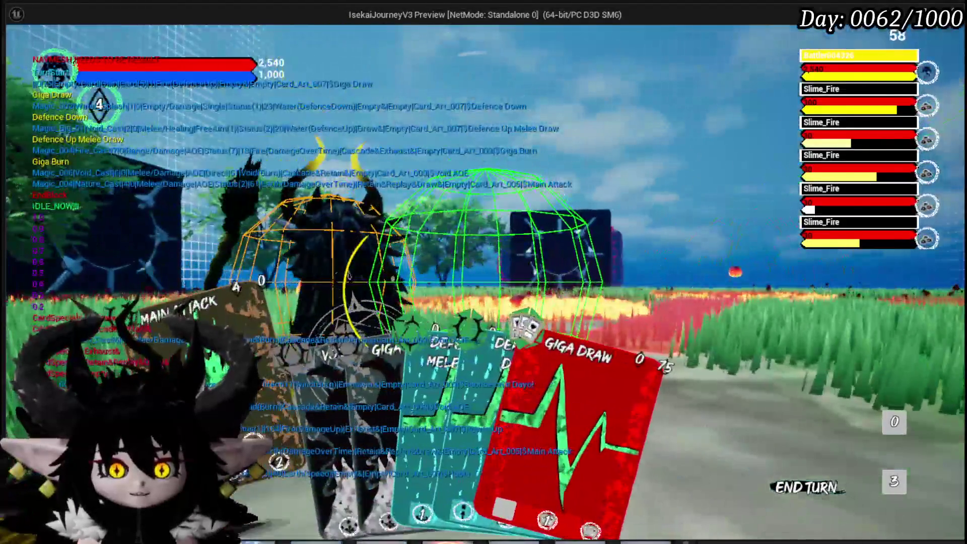
pyautogui.click(217, 307)
pyautogui.click(578, 383)
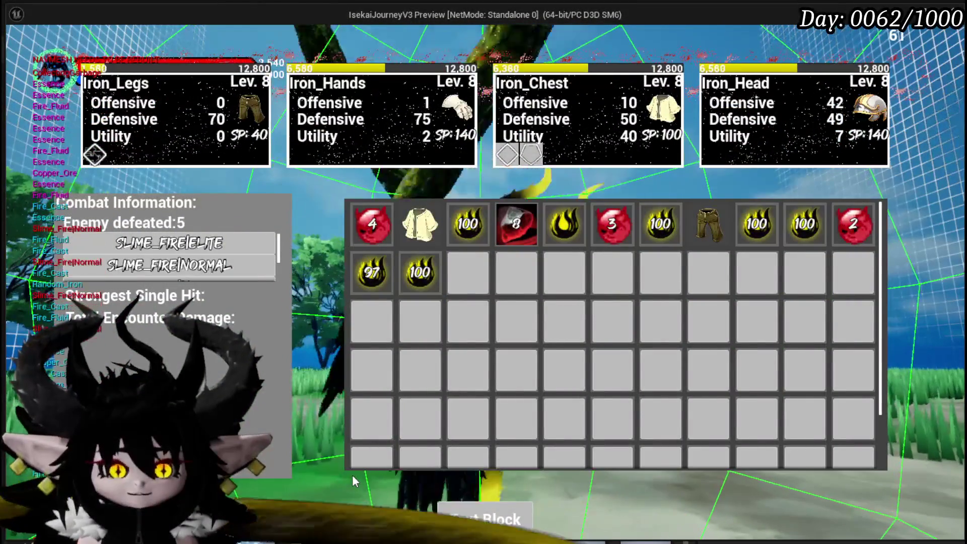
pyautogui.press('Escape')
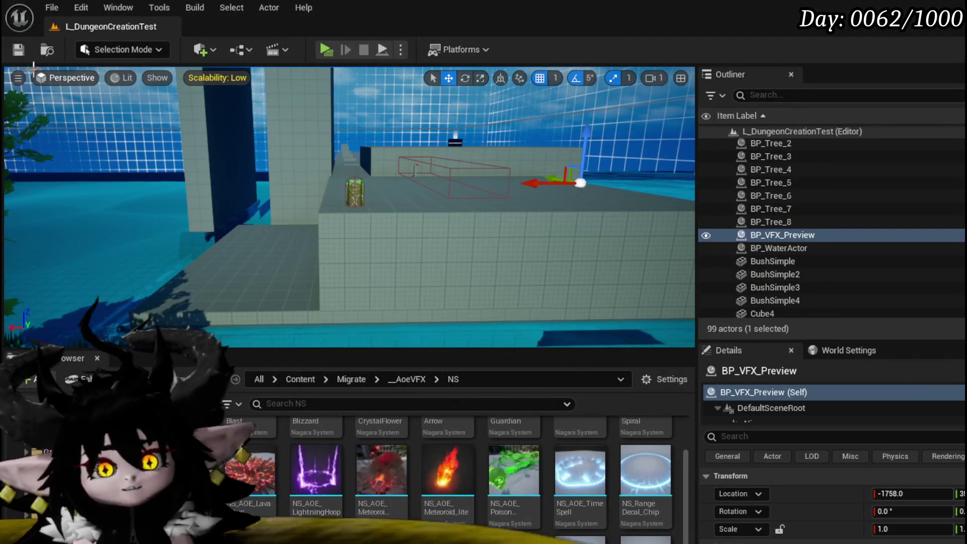
# Save the level and open NS_RangeDecal_Cult in the Niagara editor
pyautogui.hotkey('ctrl', 's')
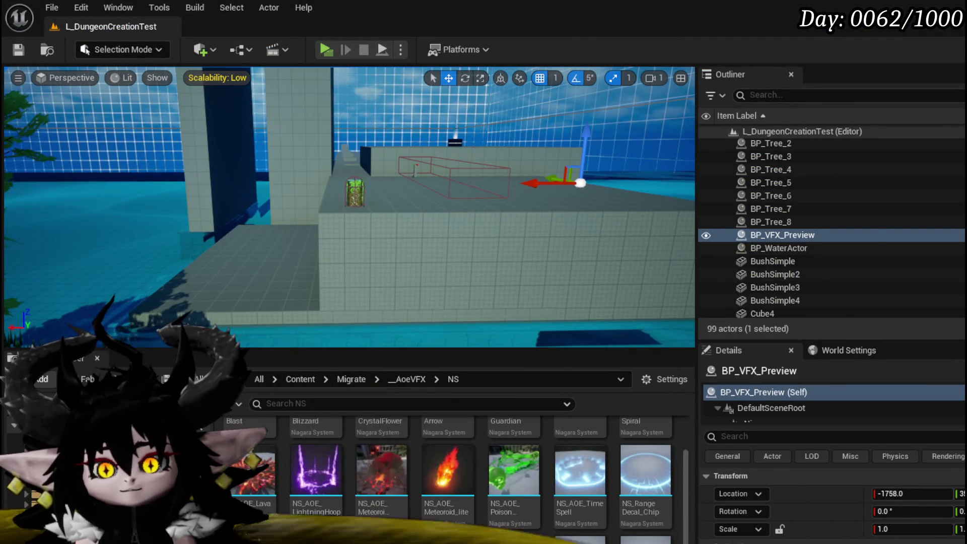
pyautogui.scroll(-2, 631, 525)
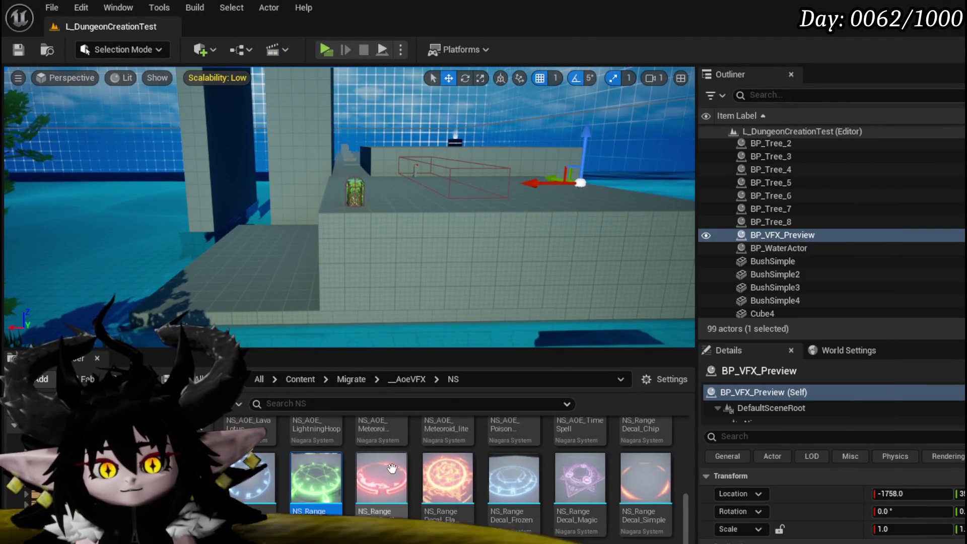
pyautogui.doubleClick(315, 471)
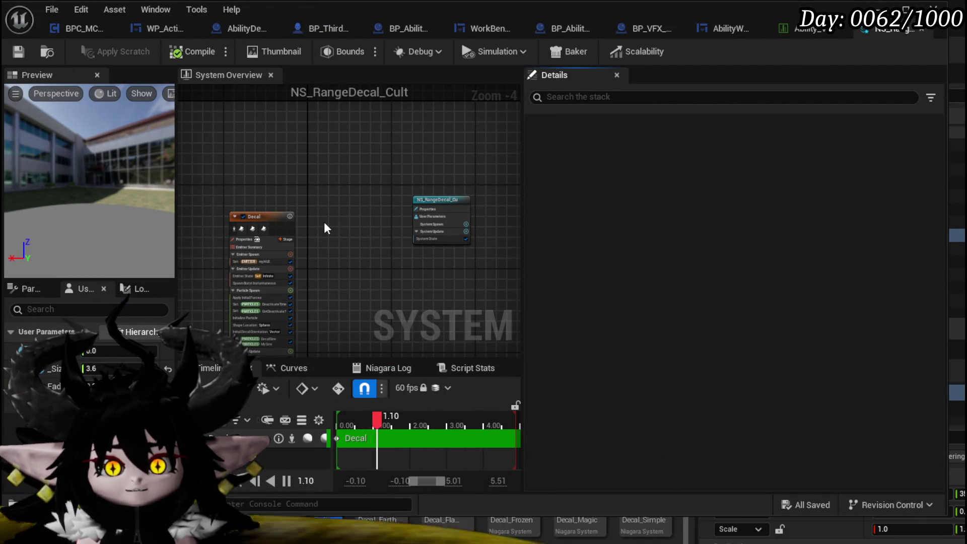
# Set the Decal emitter's Loop Behavior to Once and save the Niagara system
pyautogui.scroll(2, 353, 212)
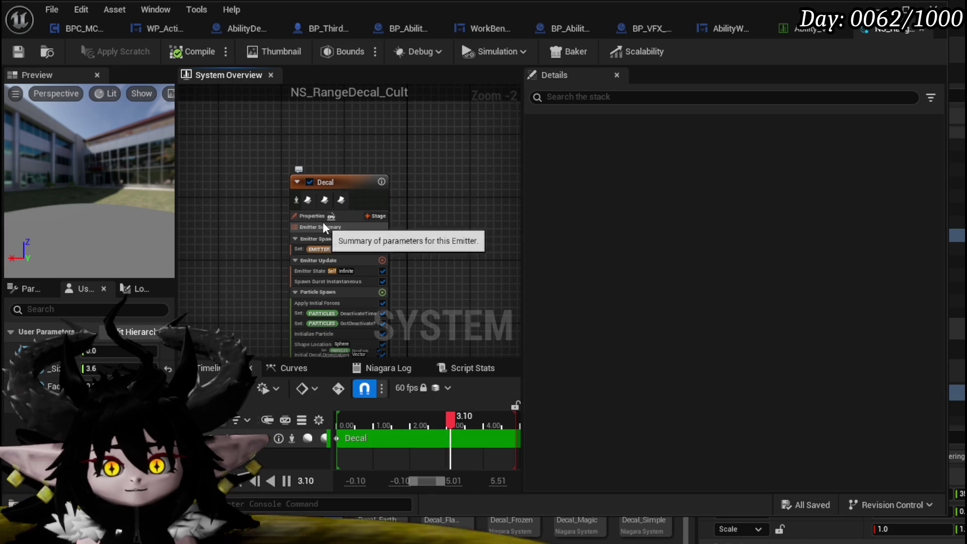
pyautogui.click(321, 216)
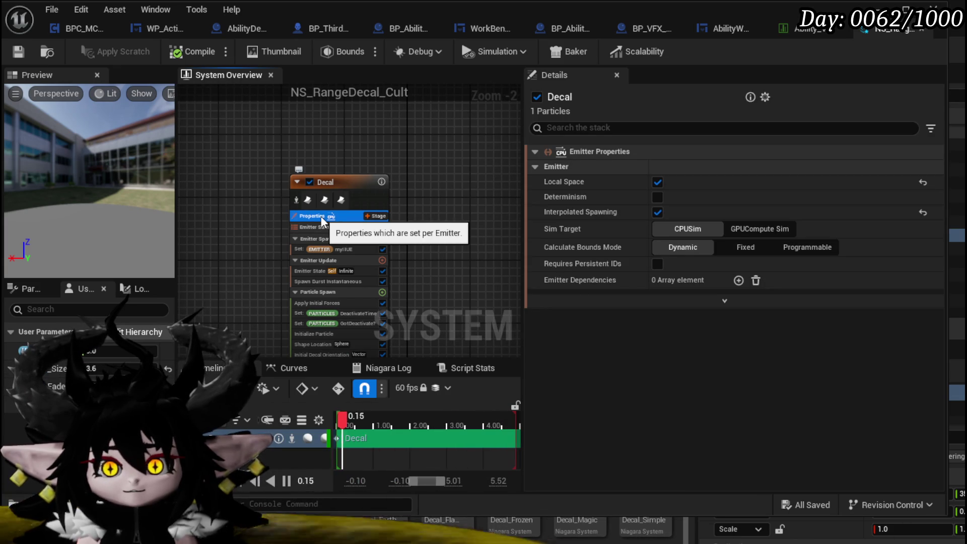
pyautogui.click(323, 271)
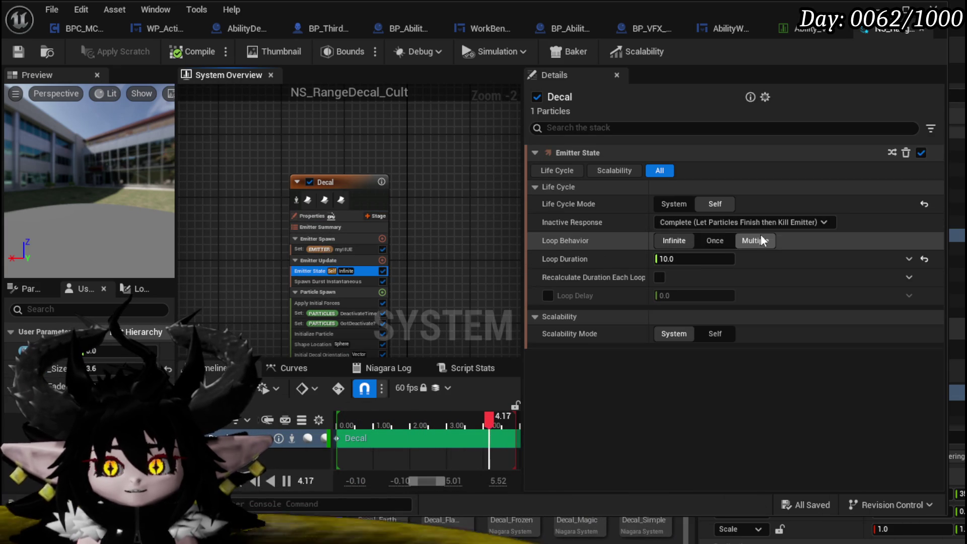
pyautogui.click(715, 241)
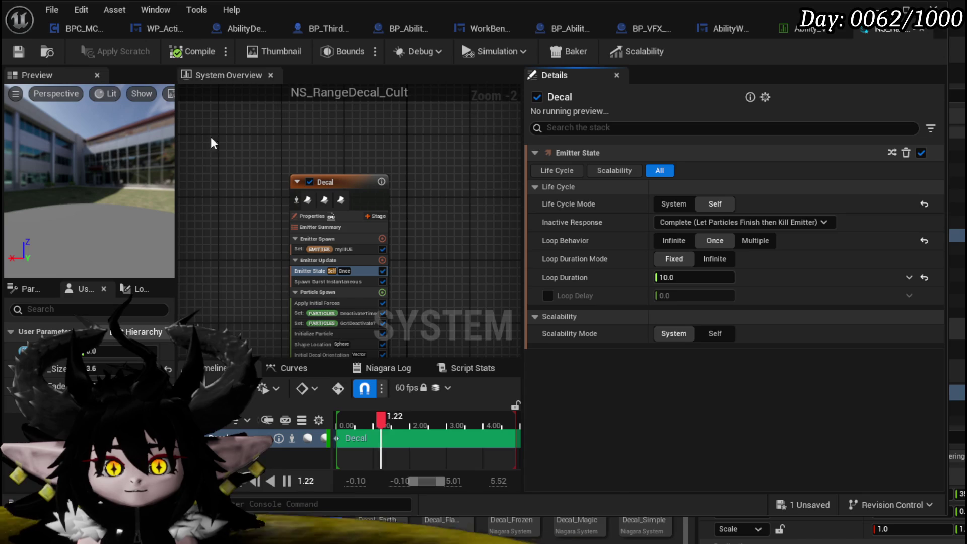
pyautogui.click(29, 54)
# Turn the preview camera, restart the effect preview, and return to the level editor
pyautogui.moveTo(89, 134)
pyautogui.mouseDown()
pyautogui.moveTo(89, 121)
pyautogui.moveTo(89, 134)
pyautogui.mouseUp()
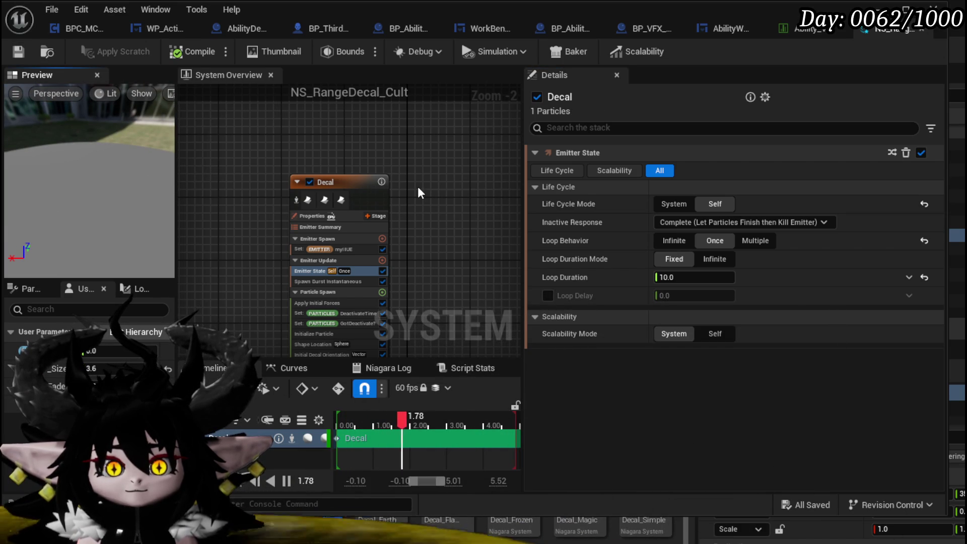
pyautogui.moveTo(89, 134)
pyautogui.mouseDown()
pyautogui.moveTo(89, 120)
pyautogui.moveTo(88, 131)
pyautogui.moveTo(56, 134)
pyautogui.mouseUp()
pyautogui.click(26, 60)
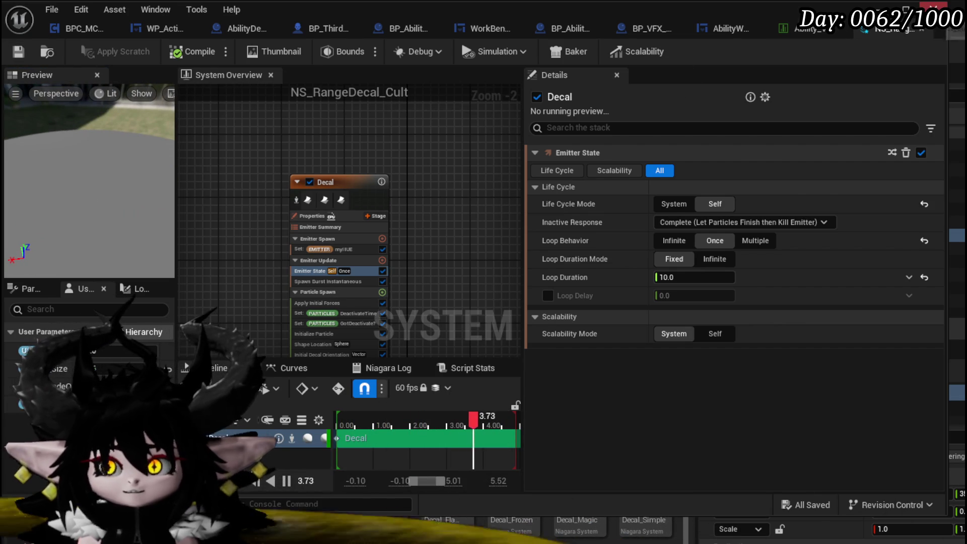
pyautogui.click(322, 524)
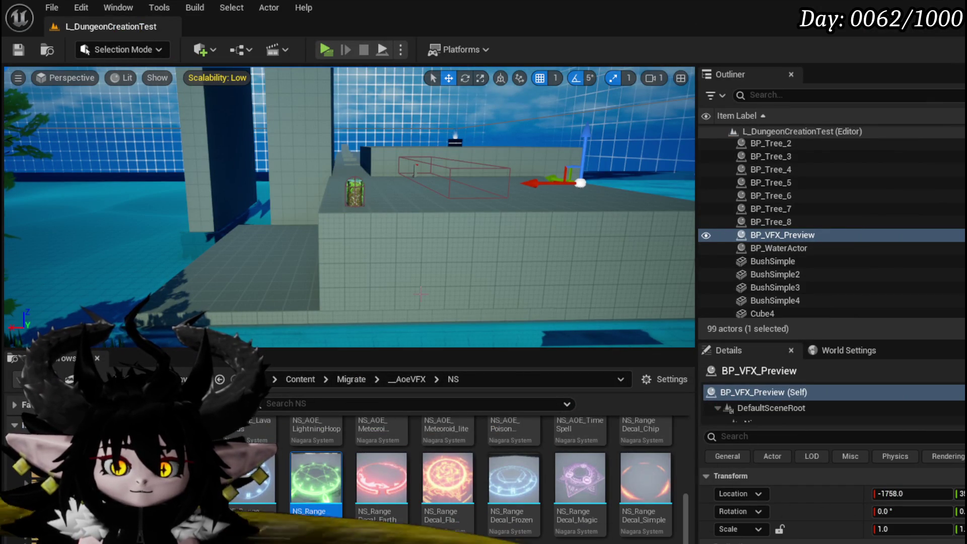
# Place NS_RangeDecal_Cult on the ledge in the level and inspect the green decal up close
pyautogui.moveTo(316, 479); pyautogui.dragTo(412, 196)
pyautogui.press('f')
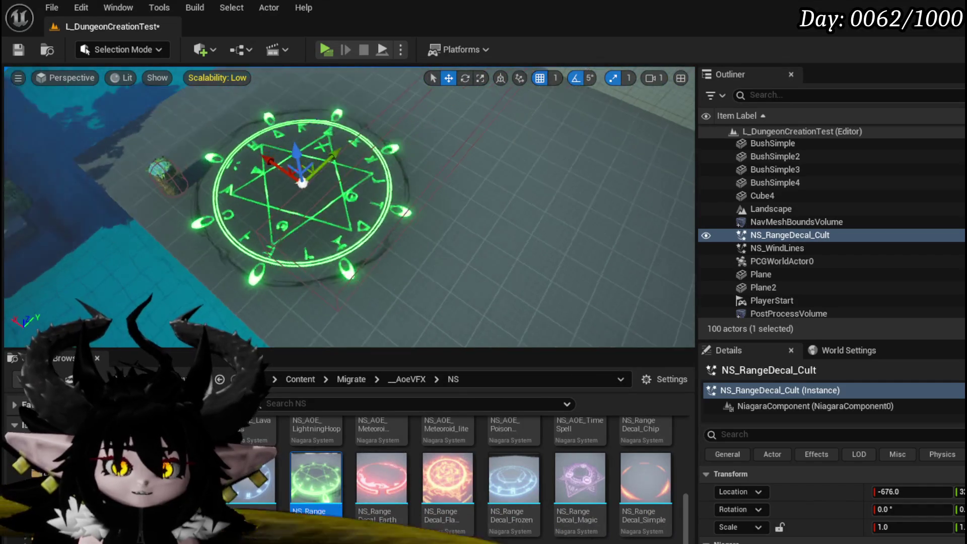
pyautogui.moveTo(336, 201)
pyautogui.mouseDown()
pyautogui.moveTo(368, 263)
pyautogui.moveTo(506, 345)
pyautogui.moveTo(428, 312)
pyautogui.moveTo(443, 302)
pyautogui.moveTo(433, 297)
pyautogui.mouseUp()
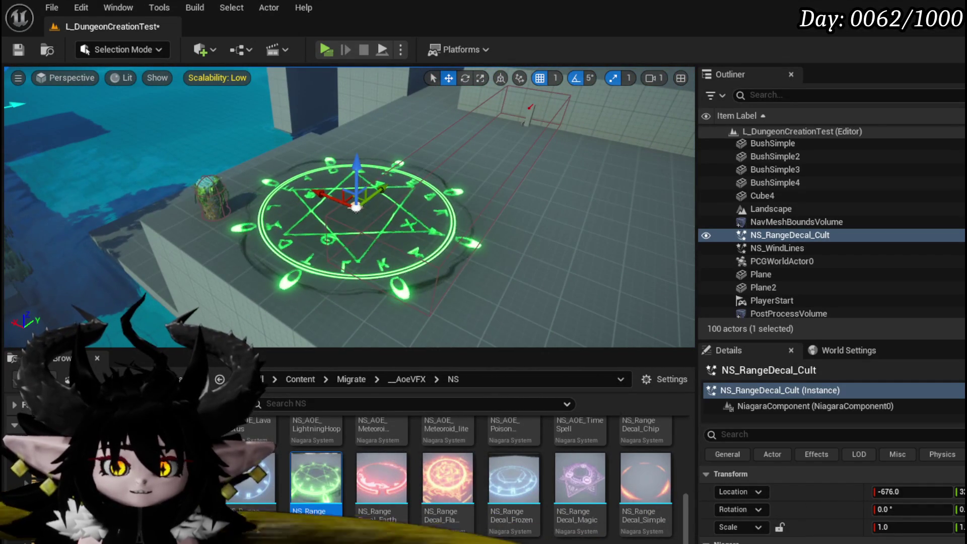
pyautogui.moveTo(373, 216)
pyautogui.mouseDown()
pyautogui.moveTo(373, 232)
pyautogui.moveTo(365, 197)
pyautogui.moveTo(355, 226)
pyautogui.moveTo(357, 218)
pyautogui.mouseUp()
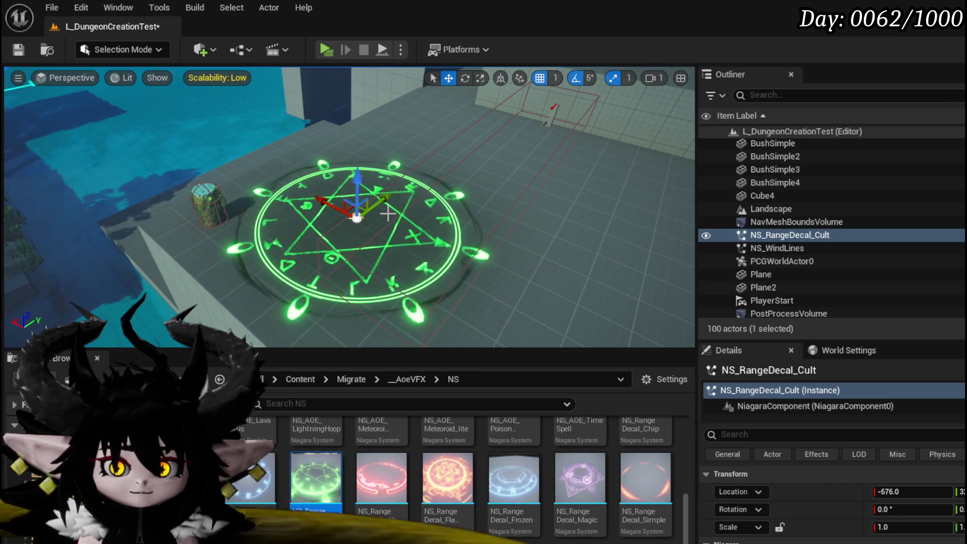
# Delete the test Cult decal from L_DungeonCreationTest and save the map
pyautogui.press('Delete')
pyautogui.click(20, 48)
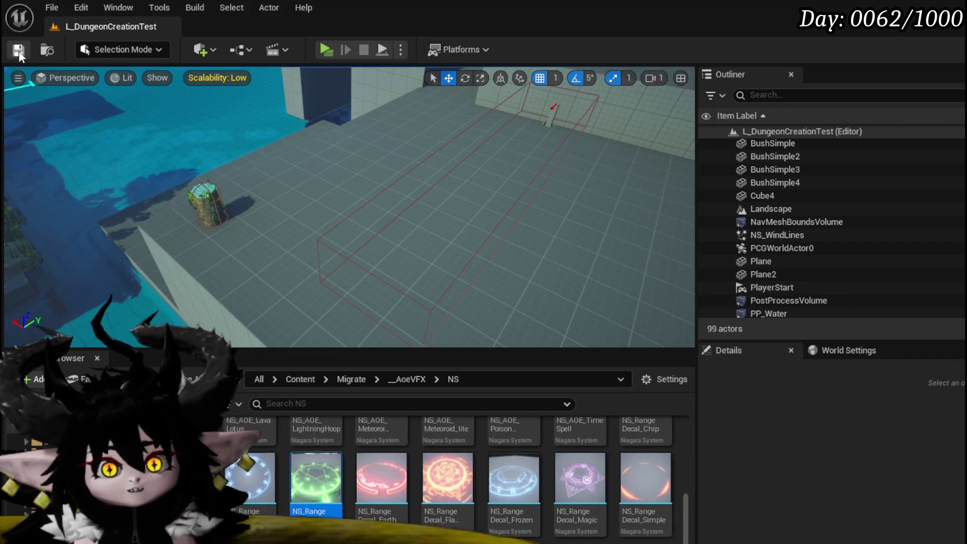
pyautogui.click(19, 52)
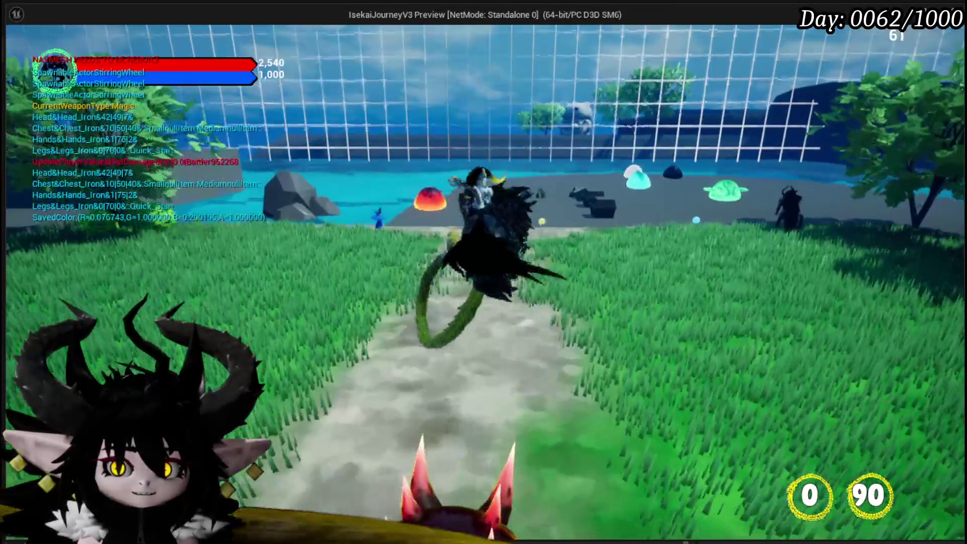
# Charge the fire slime Slime_YY, then cast the Main Attack card on the target area
pyautogui.press('w')
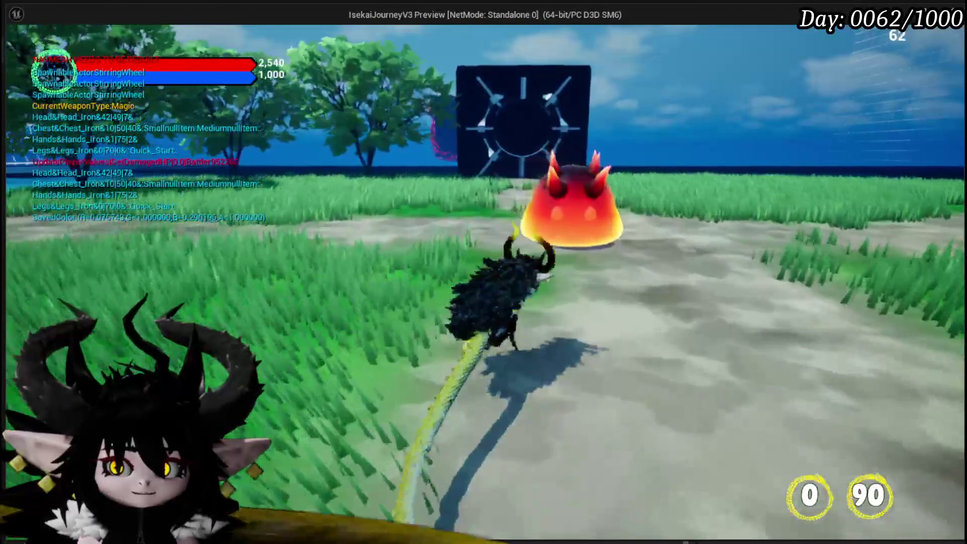
pyautogui.press('w')
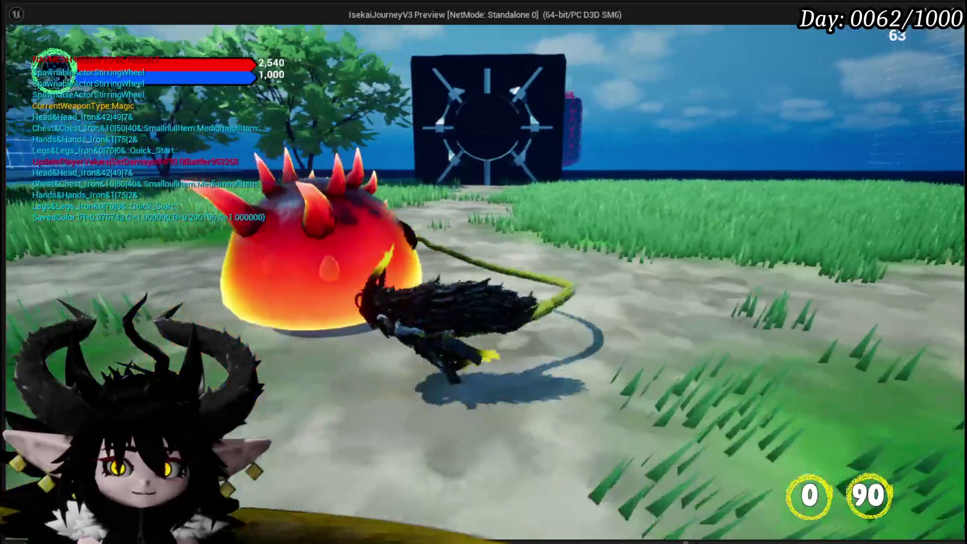
pyautogui.press('w')
pyautogui.press('w')
pyautogui.press('w')
pyautogui.press('w')
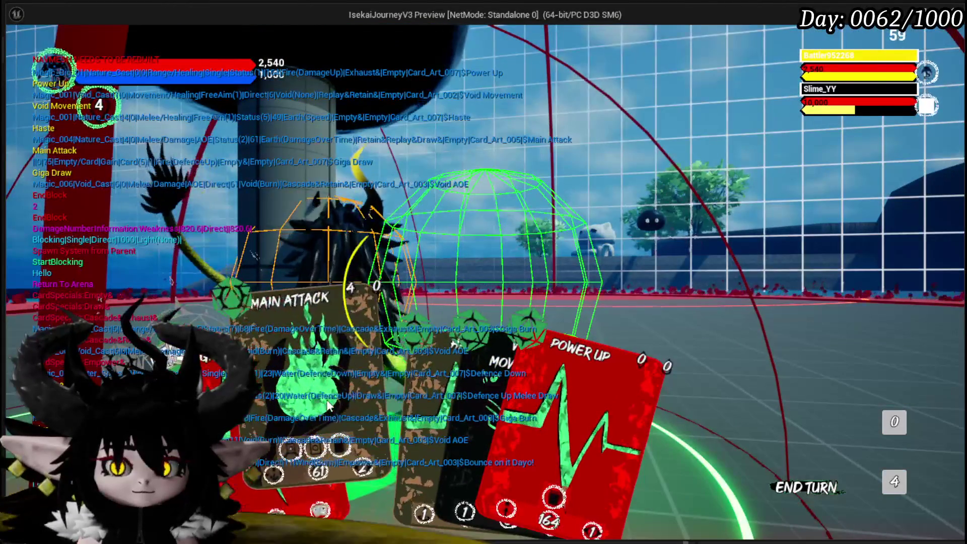
pyautogui.click(353, 383)
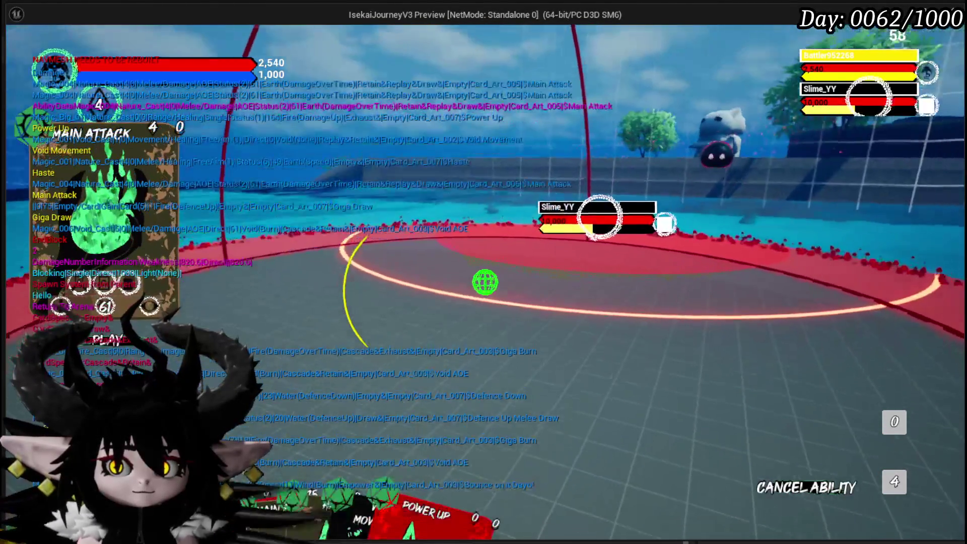
pyautogui.click(605, 349)
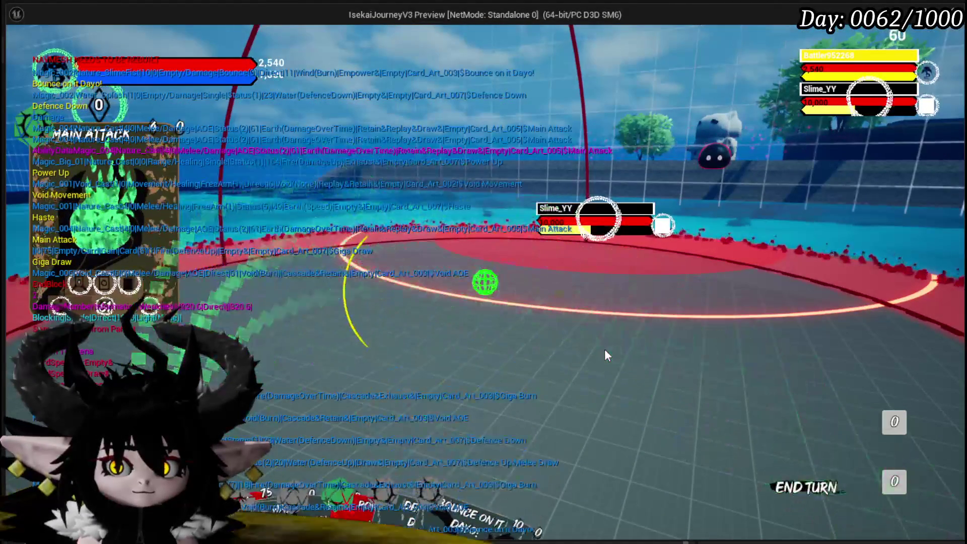
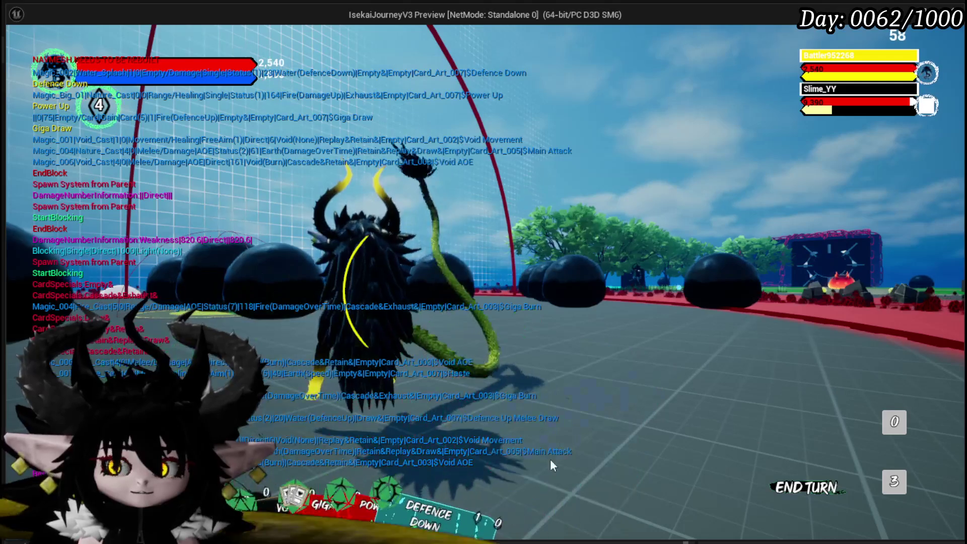
# Check the three-card pile and the single-card pile, then return to the battle
pyautogui.click(887, 482)
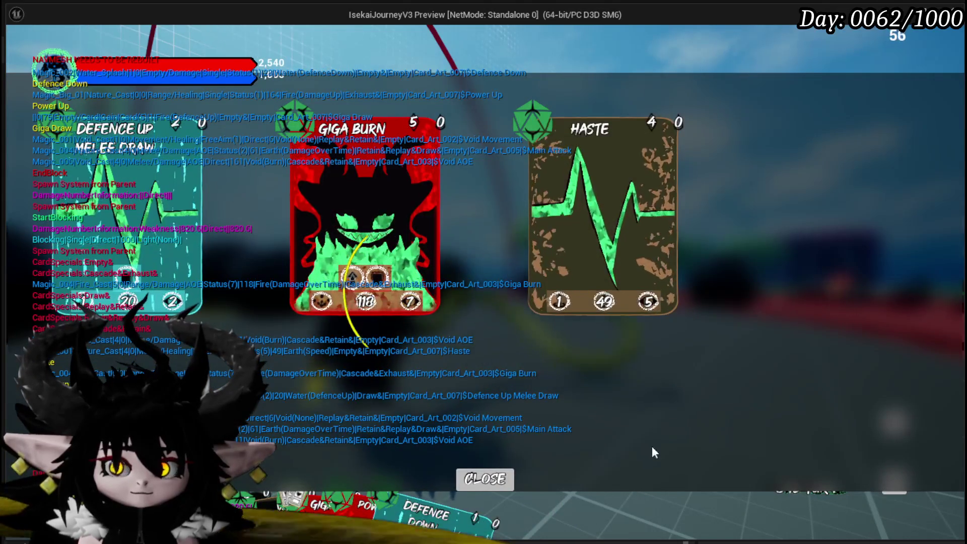
pyautogui.click(504, 478)
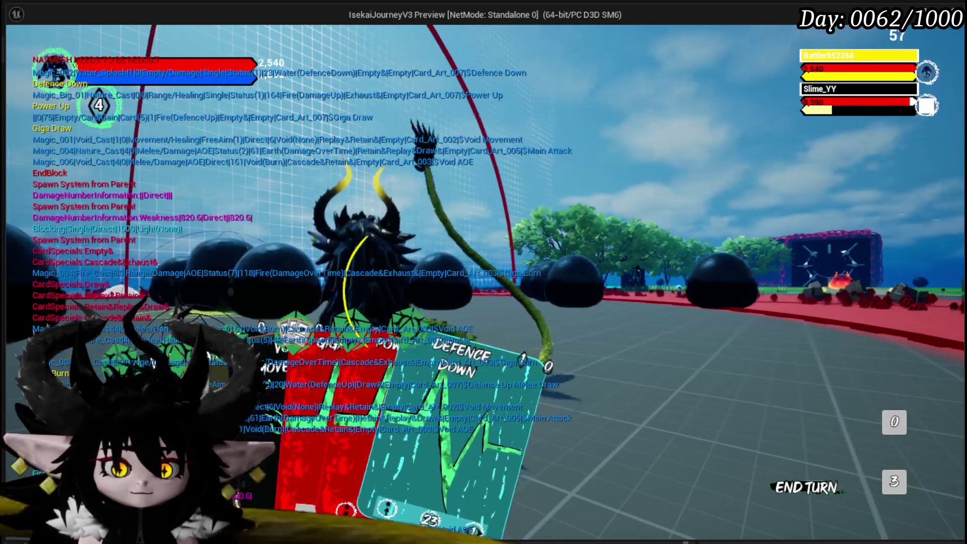
pyautogui.click(912, 102)
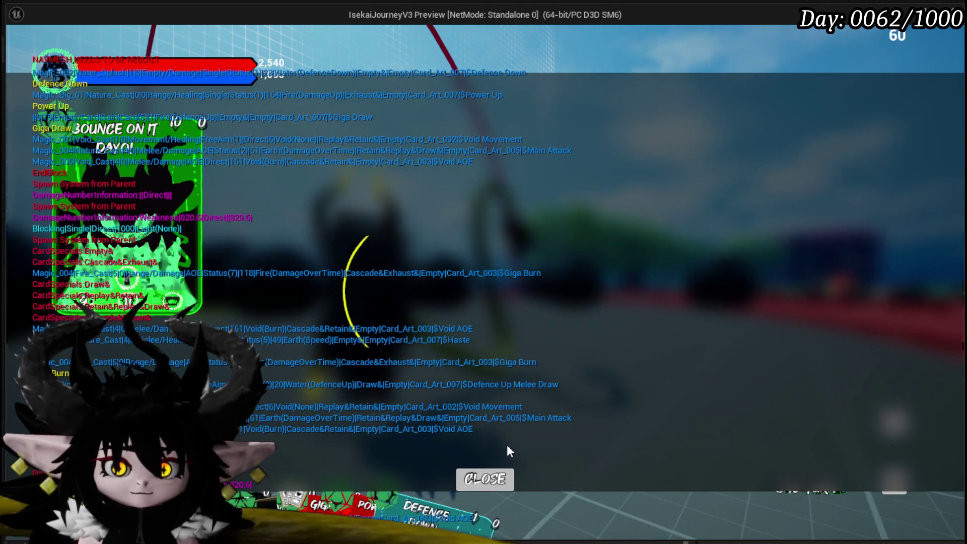
pyautogui.click(499, 478)
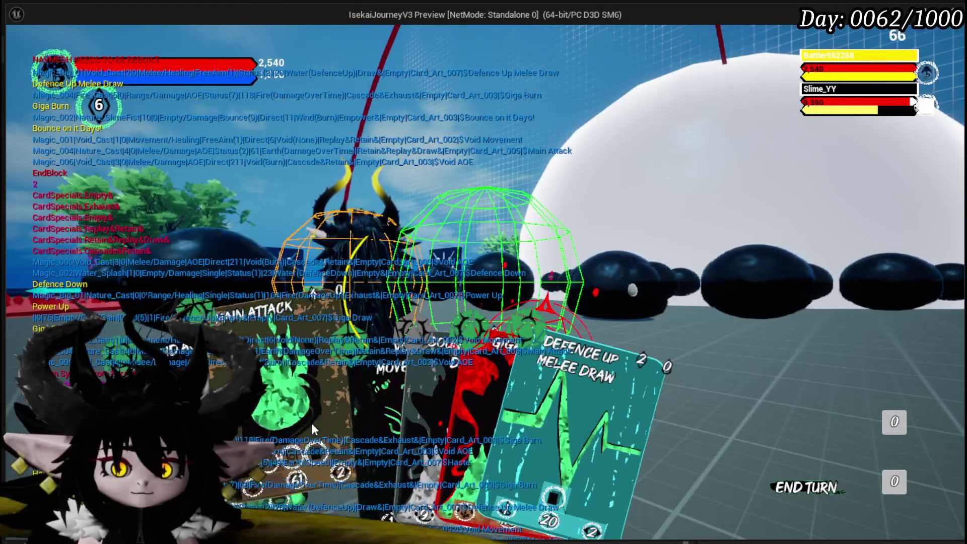
# Cast Main Attack on the slimes and end the player's turn
pyautogui.click(295, 420)
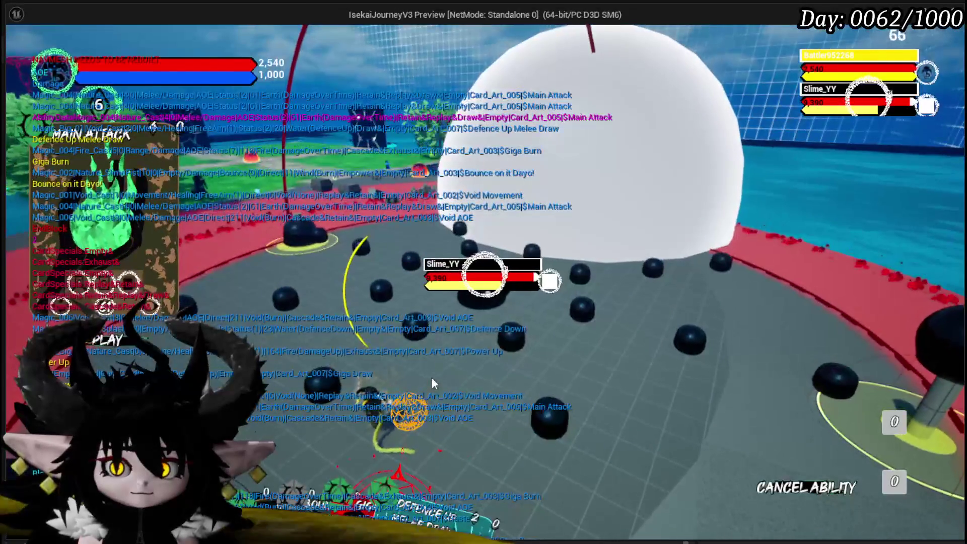
pyautogui.click(431, 377)
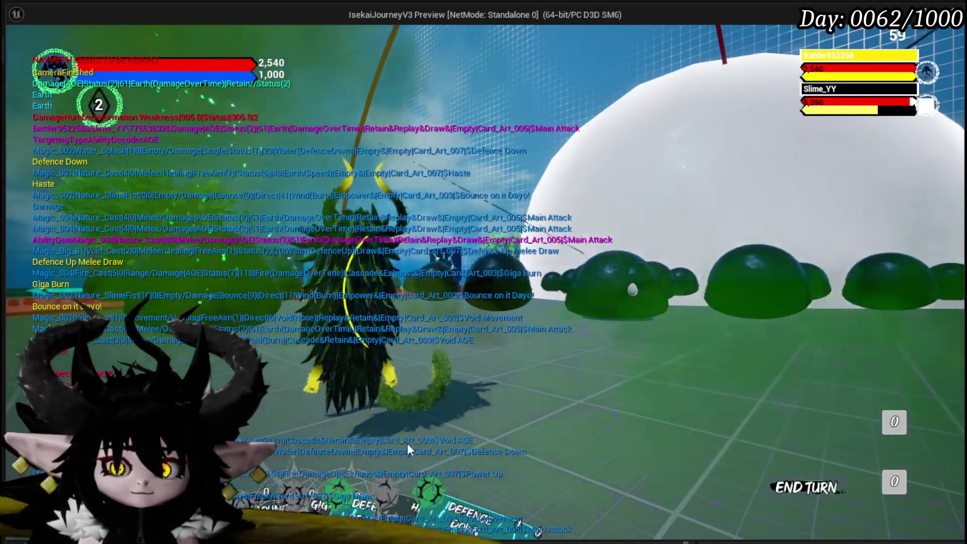
pyautogui.moveTo(370, 442)
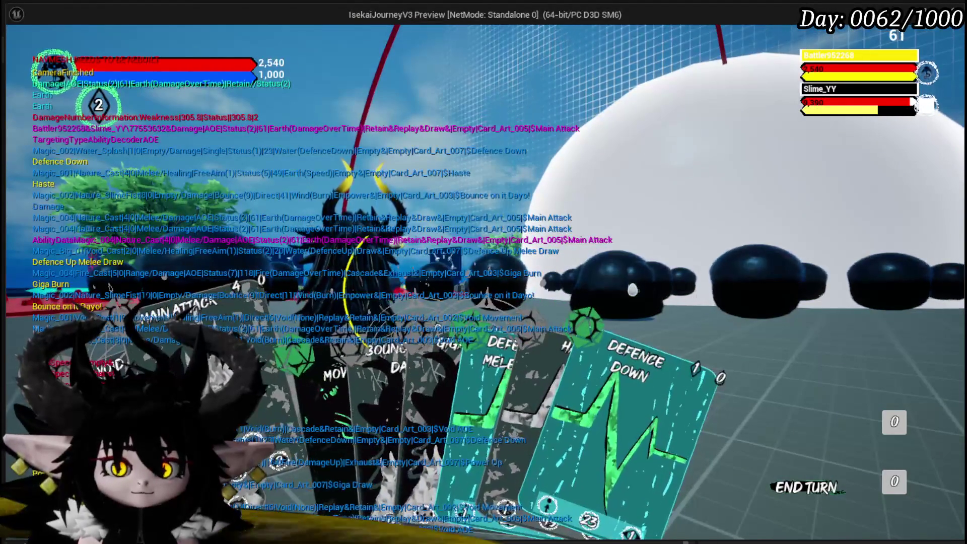
pyautogui.click(625, 433)
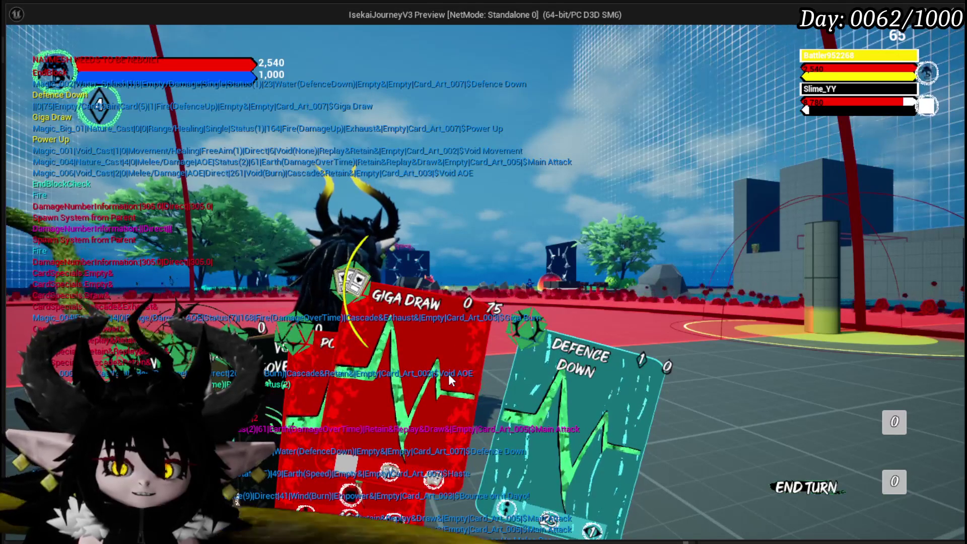
# Play the Giga Draw, Power Up and Defence Down cards
pyautogui.click(448, 373)
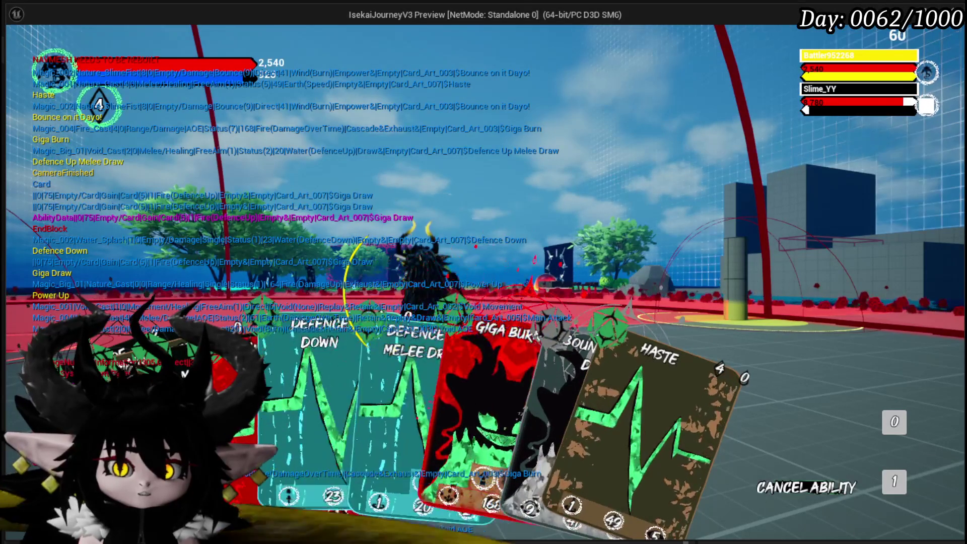
pyautogui.click(349, 362)
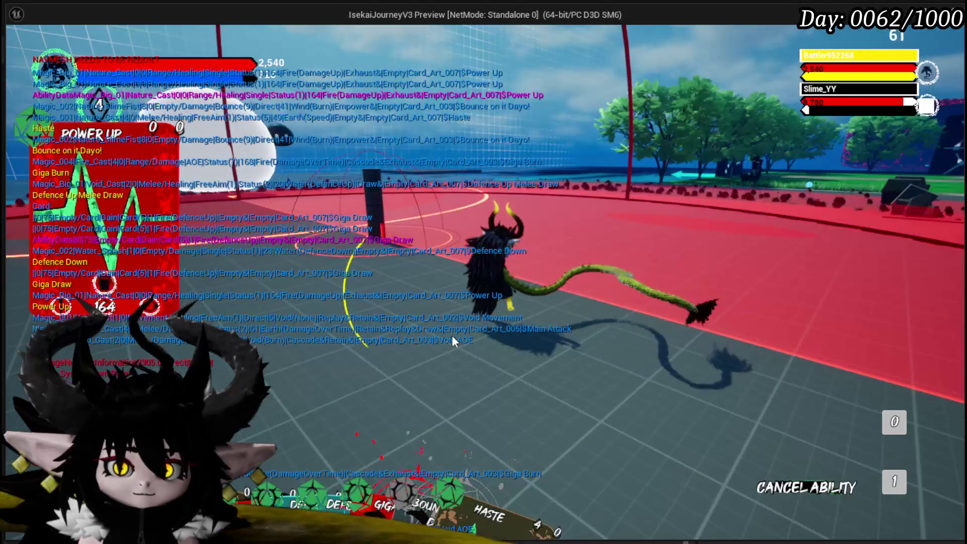
pyautogui.click(503, 301)
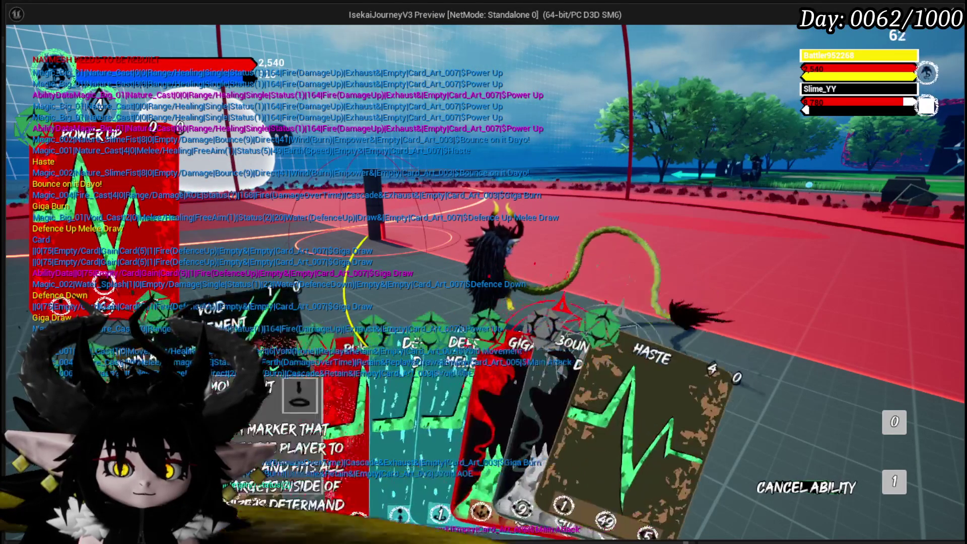
pyautogui.click(311, 423)
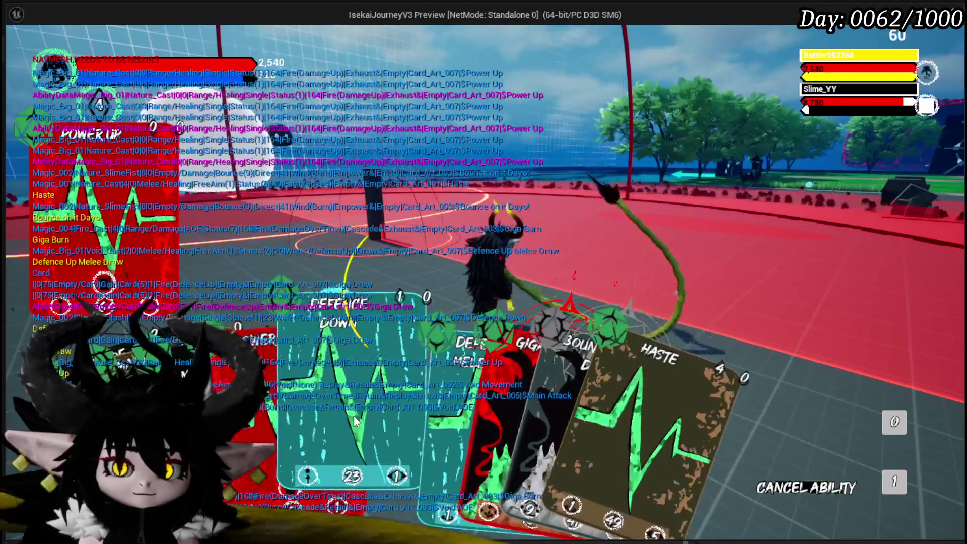
pyautogui.click(356, 419)
pyautogui.click(311, 423)
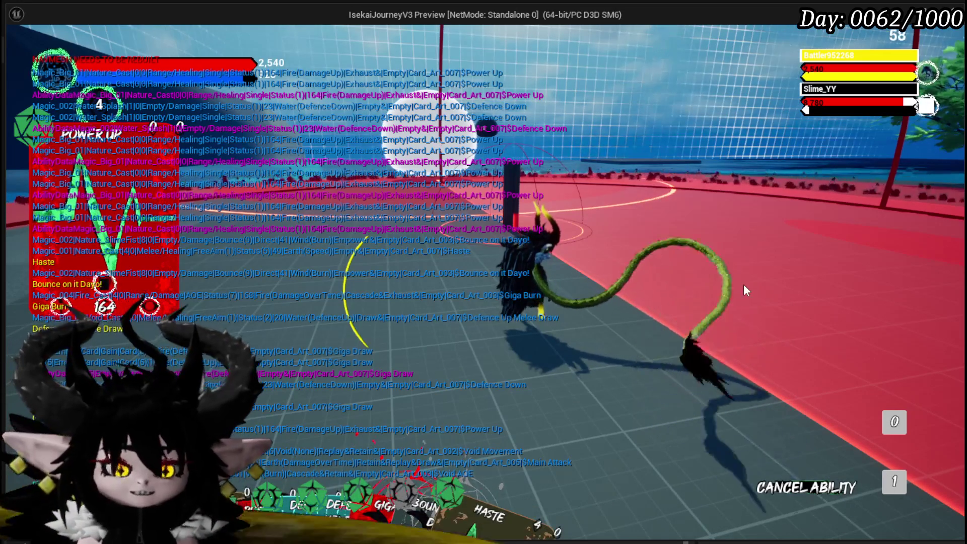
# Stop the playtest and save the L_DungeonCreationTest level
pyautogui.hotkey('alt', 'Tab')
pyautogui.press('Escape')
pyautogui.click(19, 50)
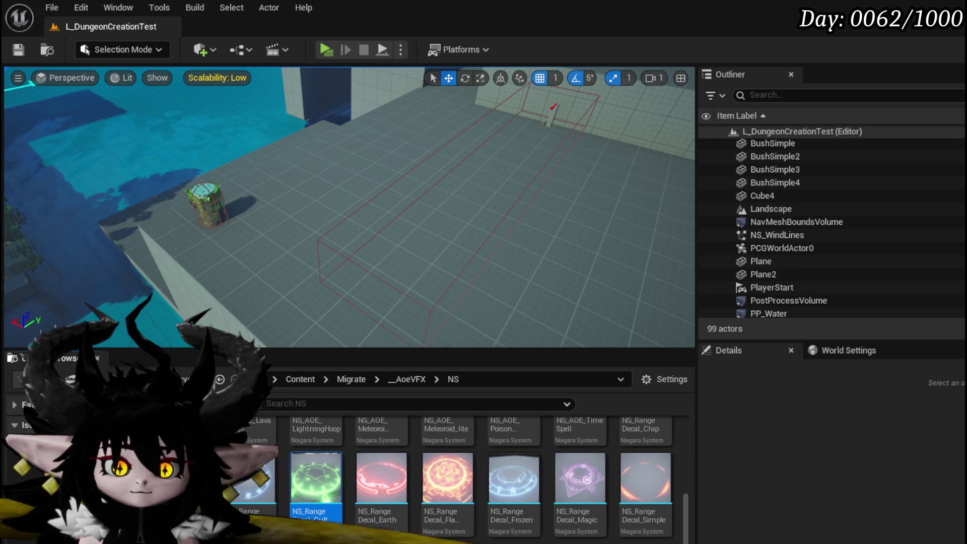
# Open the WP_ActionSelection widget blueprint in its Graph view
pyautogui.hotkey('alt', 'Left')
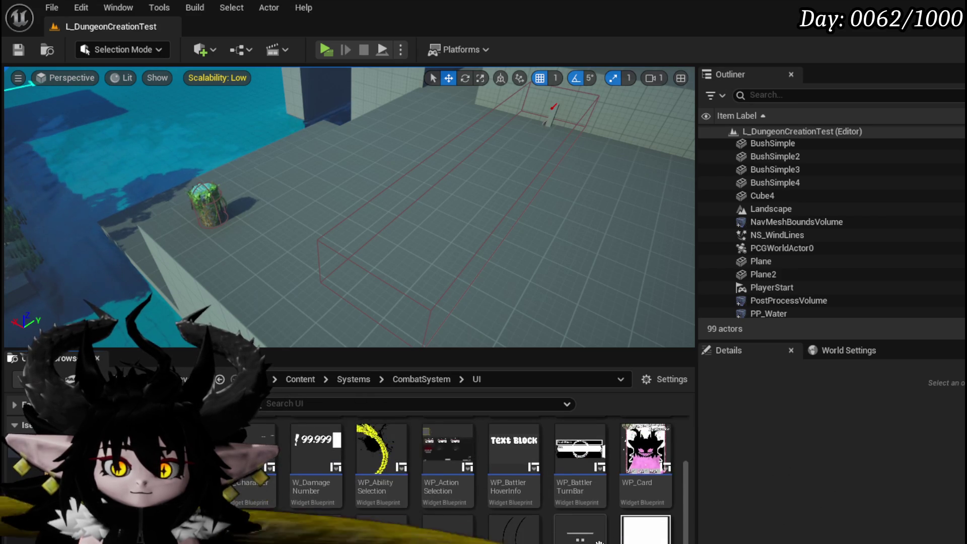
pyautogui.doubleClick(445, 453)
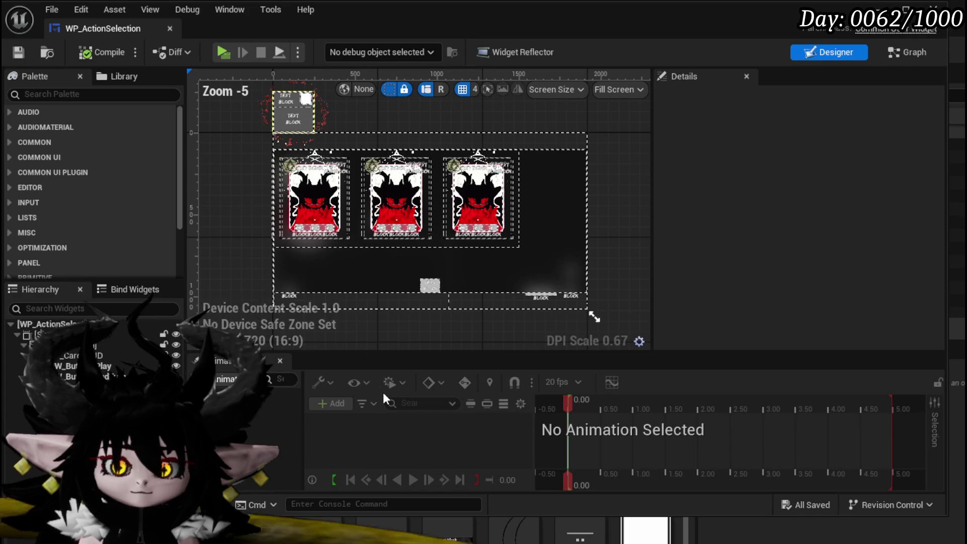
pyautogui.click(906, 52)
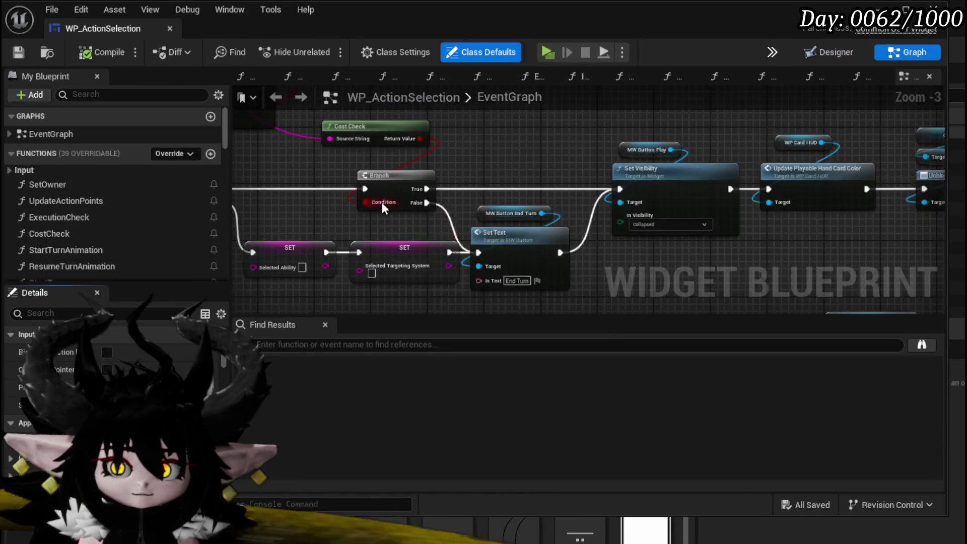
# Pan the event graph to the PlayStartTurnAnim event and its Start Turn Animation call
pyautogui.scroll(-2, 648, 219)
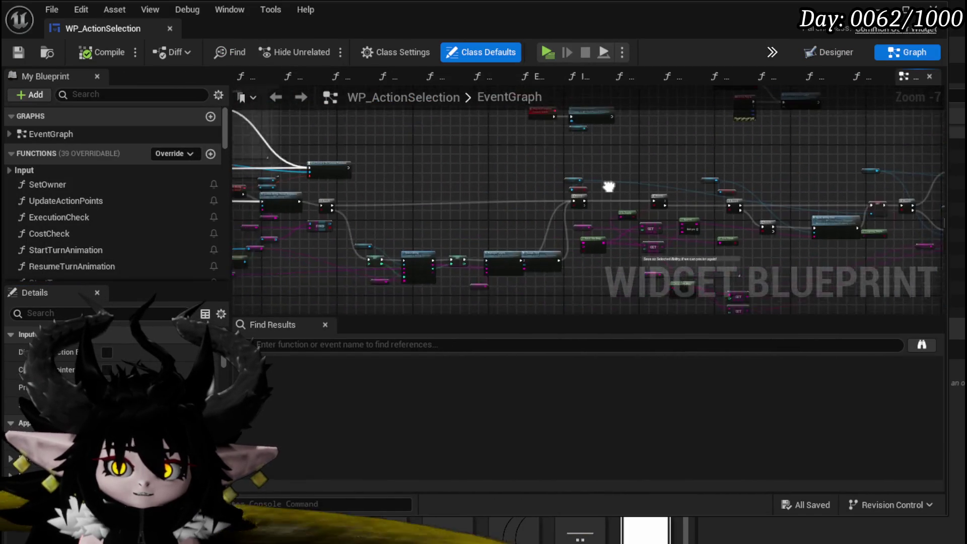
pyautogui.scroll(3, 509, 203)
pyautogui.moveTo(436, 196); pyautogui.dragTo(860, 220)
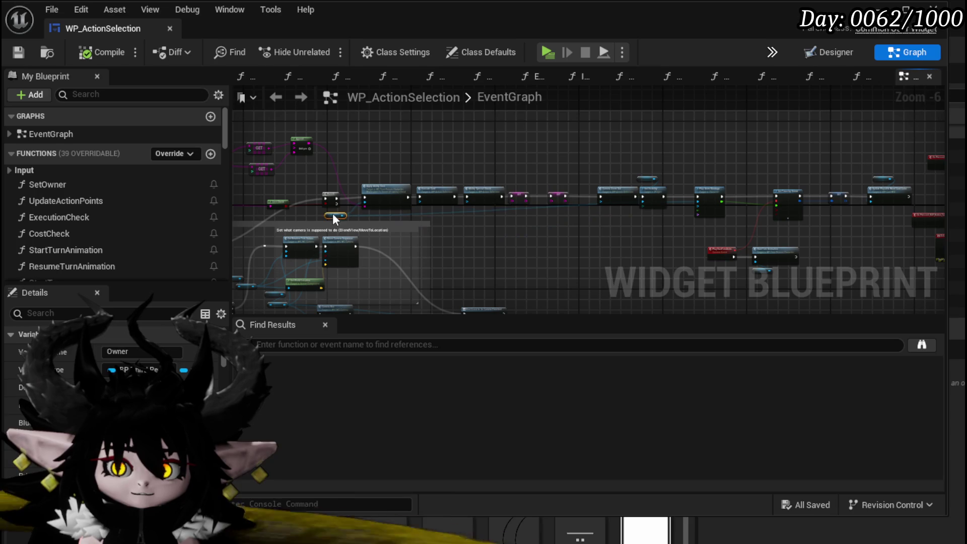
pyautogui.moveTo(349, 214); pyautogui.dragTo(554, 196)
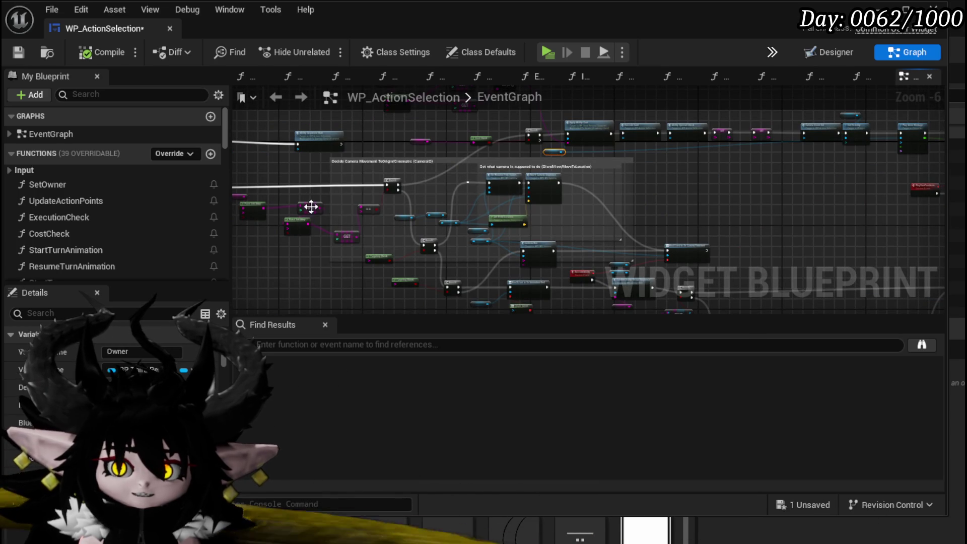
pyautogui.moveTo(709, 152)
pyautogui.mouseDown()
pyautogui.moveTo(592, 176)
pyautogui.moveTo(408, 164)
pyautogui.moveTo(446, 126)
pyautogui.mouseUp()
pyautogui.scroll(3, 440, 241)
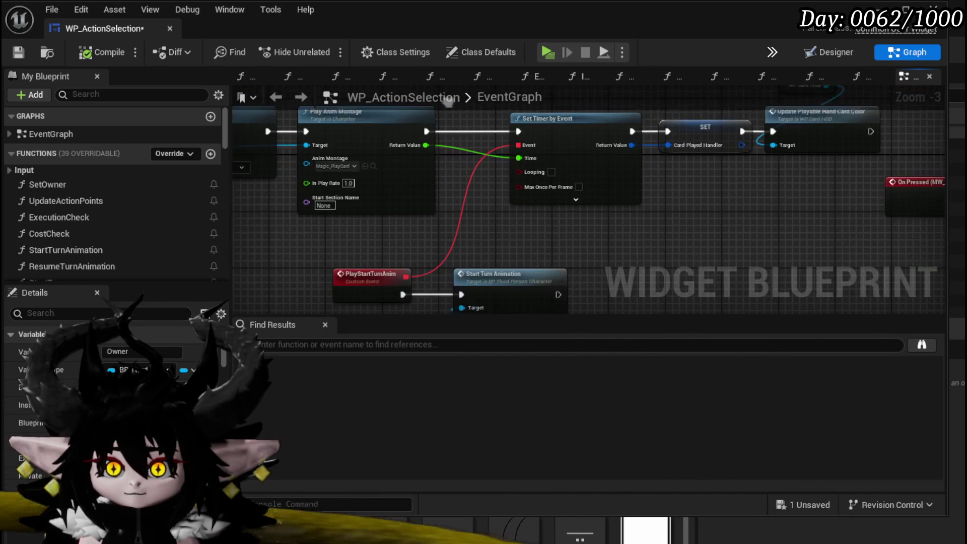
# Add a 'Set In Animation' node from the Owner pin beside Start Turn Animation
pyautogui.moveTo(504, 269); pyautogui.dragTo(519, 177)
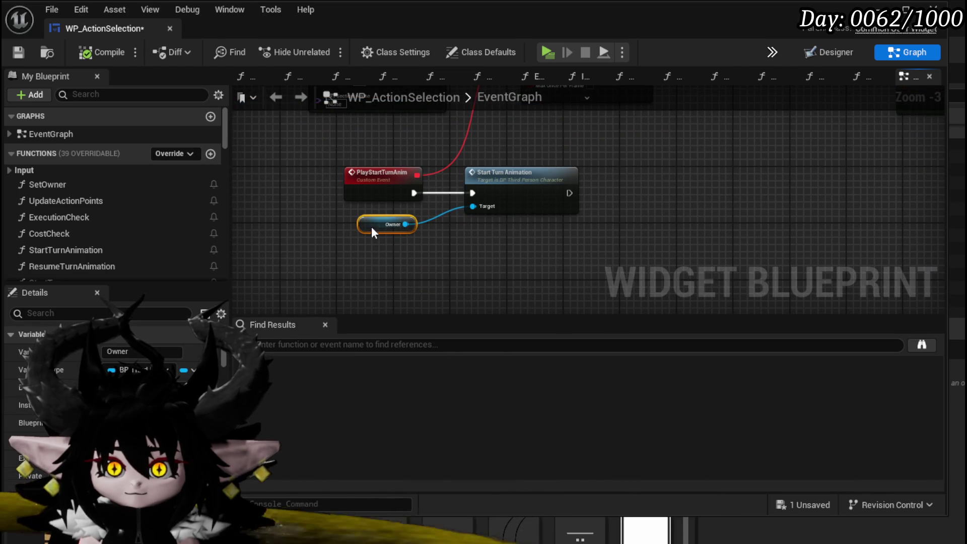
pyautogui.moveTo(559, 141)
pyautogui.mouseDown()
pyautogui.moveTo(557, 177)
pyautogui.moveTo(443, 242)
pyautogui.moveTo(522, 198)
pyautogui.moveTo(576, 265)
pyautogui.moveTo(533, 192)
pyautogui.mouseUp()
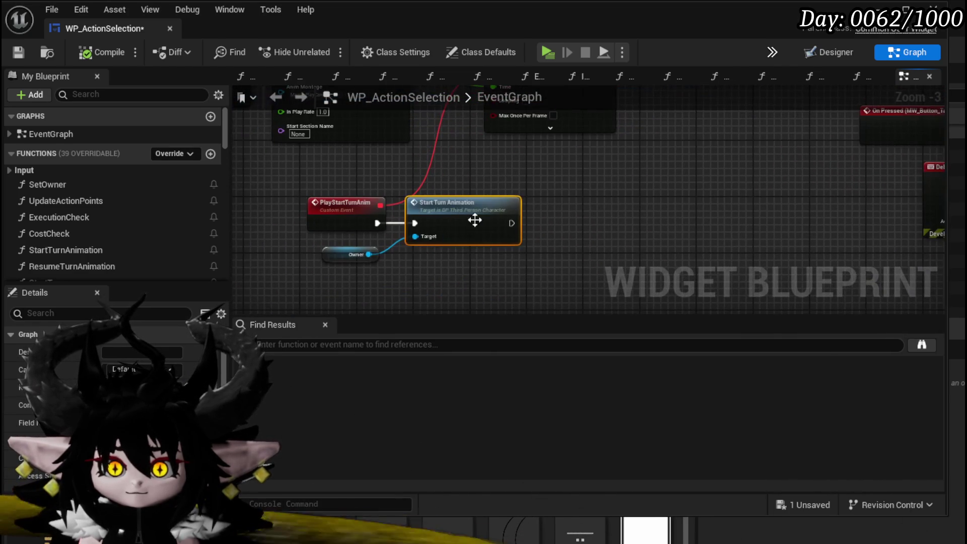
pyautogui.moveTo(368, 254)
pyautogui.mouseDown()
pyautogui.moveTo(421, 259)
pyautogui.moveTo(582, 239)
pyautogui.mouseUp()
pyautogui.write('Set In animation')
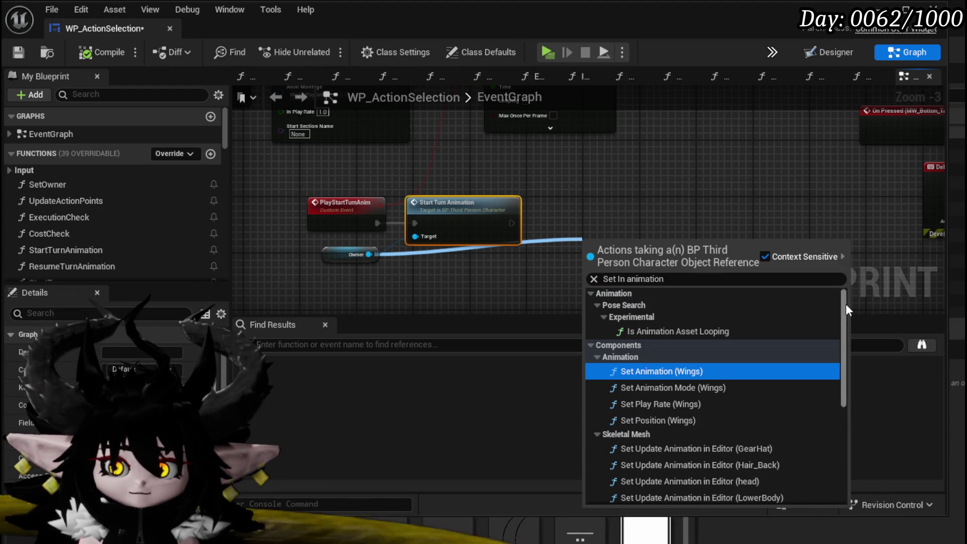
pyautogui.moveTo(845, 305); pyautogui.dragTo(847, 417)
pyautogui.click(670, 495)
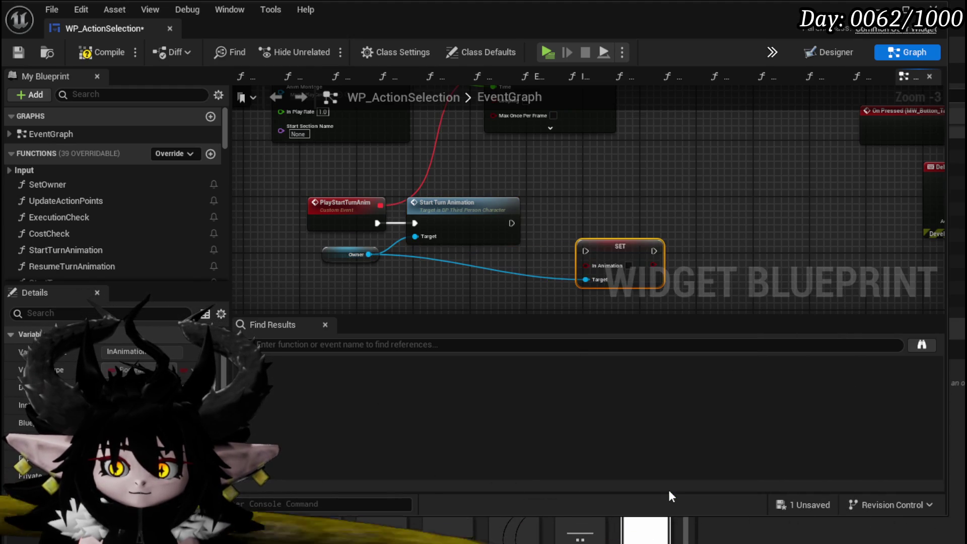
pyautogui.scroll(-2, 650, 242)
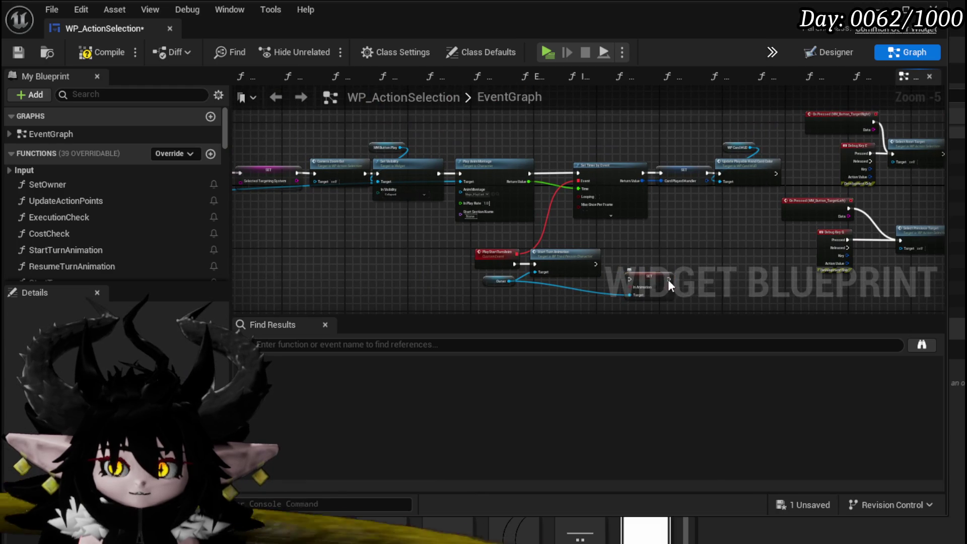
pyautogui.scroll(1, 665, 283)
pyautogui.moveTo(625, 292); pyautogui.dragTo(730, 222)
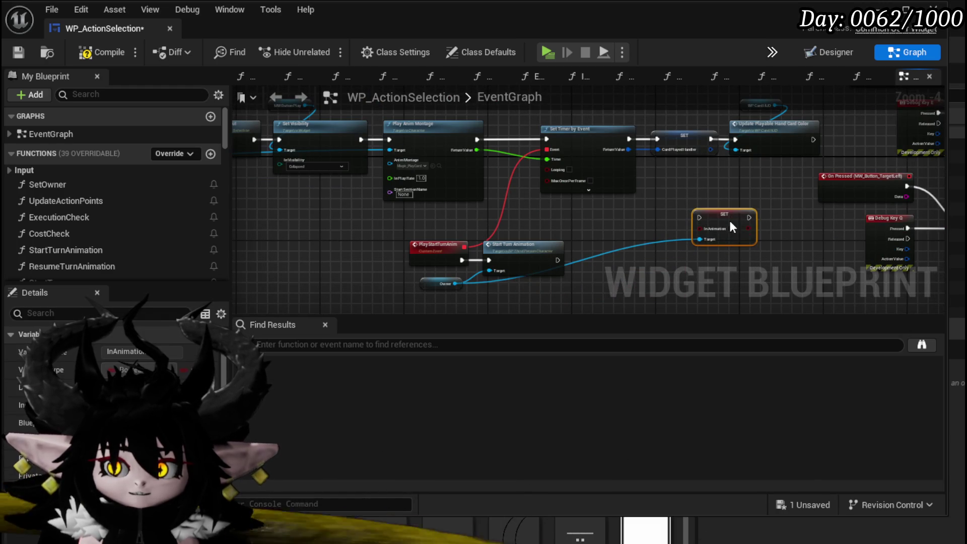
pyautogui.moveTo(817, 146)
pyautogui.mouseDown()
pyautogui.moveTo(726, 174)
pyautogui.moveTo(711, 205)
pyautogui.moveTo(593, 284)
pyautogui.moveTo(724, 233)
pyautogui.mouseUp()
# Compile and save WP_ActionSelection, then return to the level editor
pyautogui.click(124, 58)
pyautogui.click(18, 52)
pyautogui.moveTo(447, 138); pyautogui.dragTo(952, 170)
pyautogui.moveTo(507, 169)
pyautogui.mouseDown()
pyautogui.moveTo(710, 153)
pyautogui.moveTo(702, 153)
pyautogui.mouseUp()
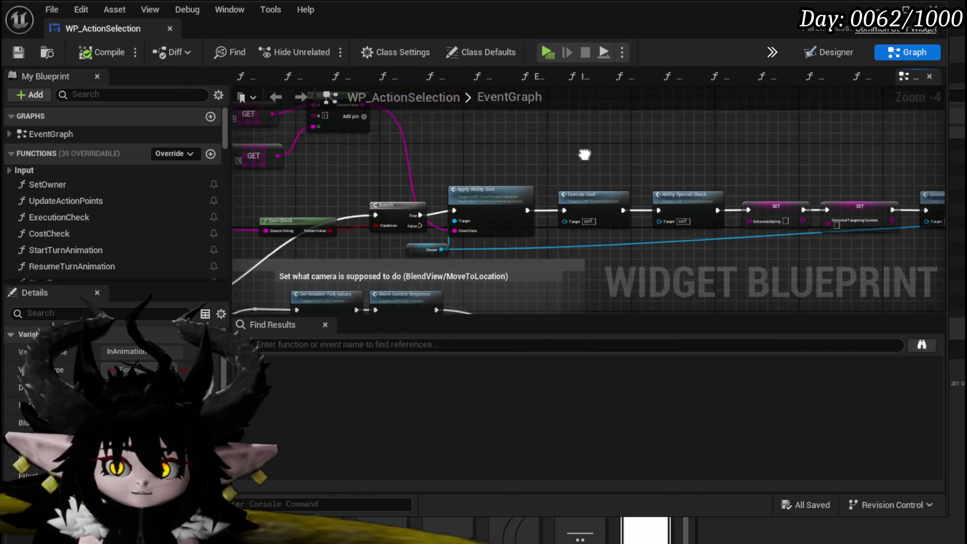
pyautogui.click(832, 34)
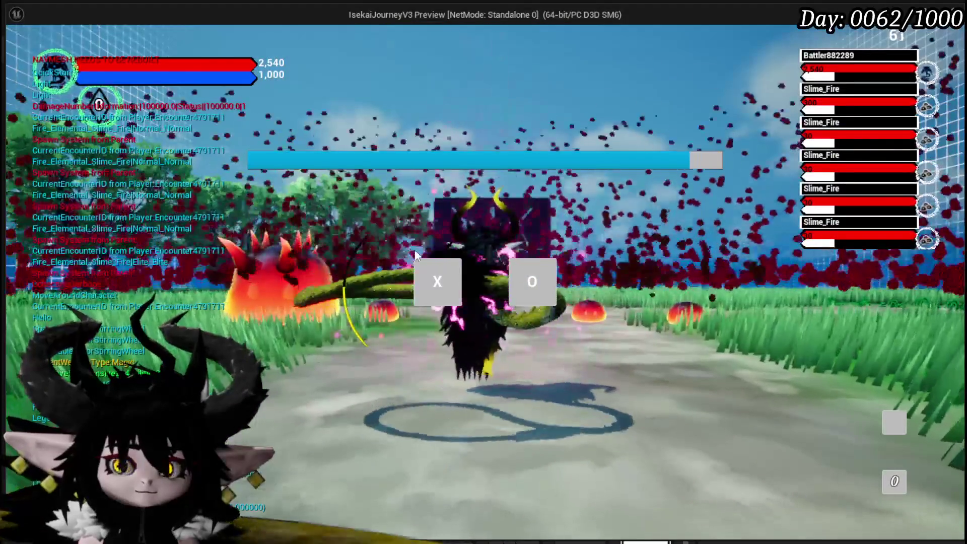
# Start the battle and play Giga Draw, Power Up, then Main Attack on the Slime_Fire enemies
pyautogui.click(418, 259)
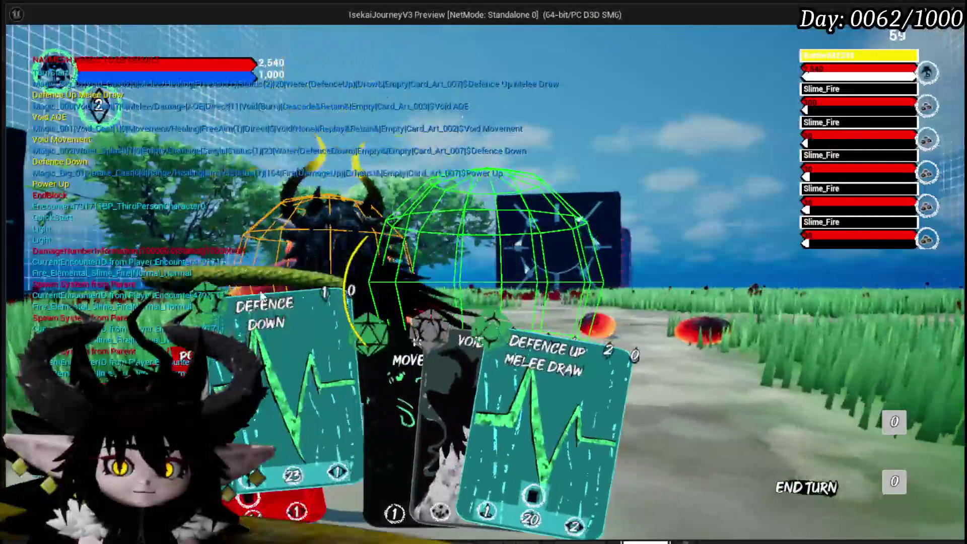
pyautogui.click(435, 244)
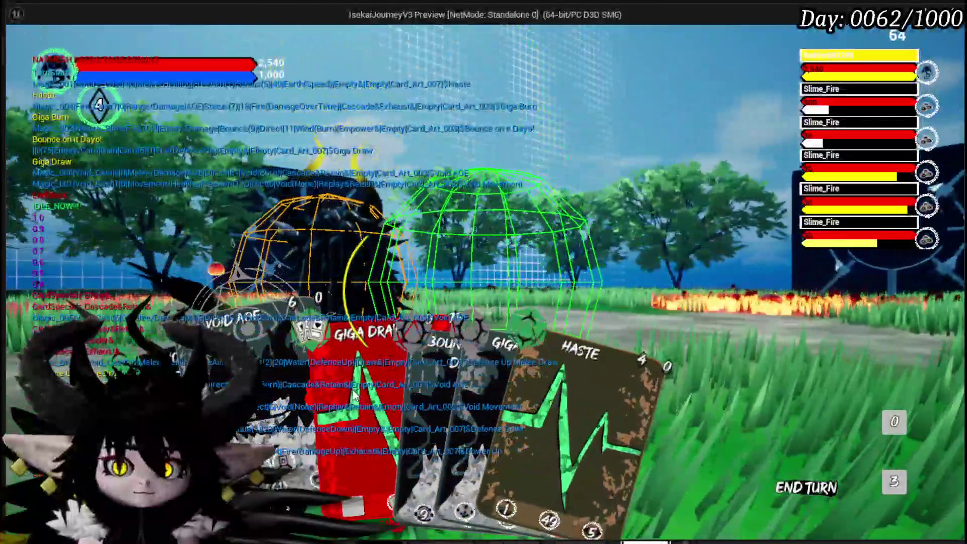
pyautogui.click(354, 388)
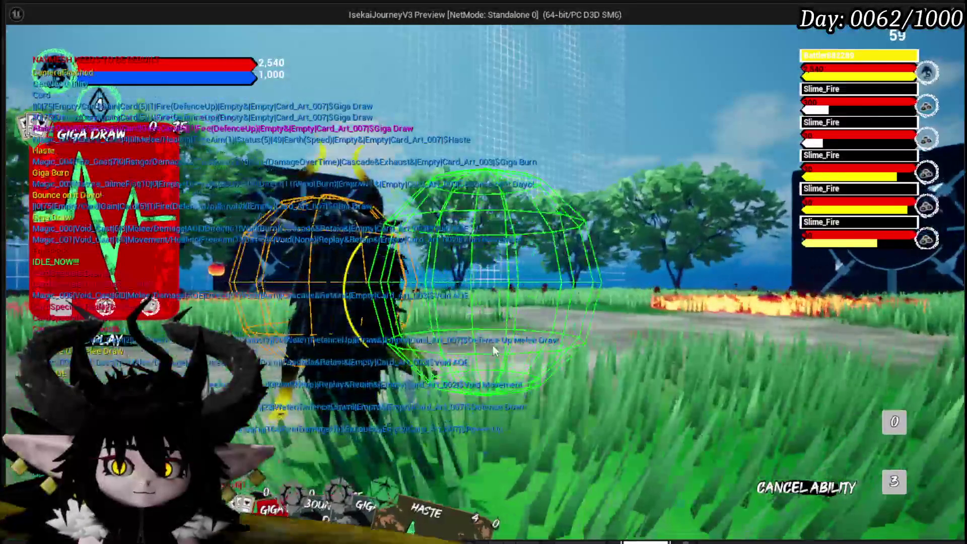
pyautogui.click(494, 350)
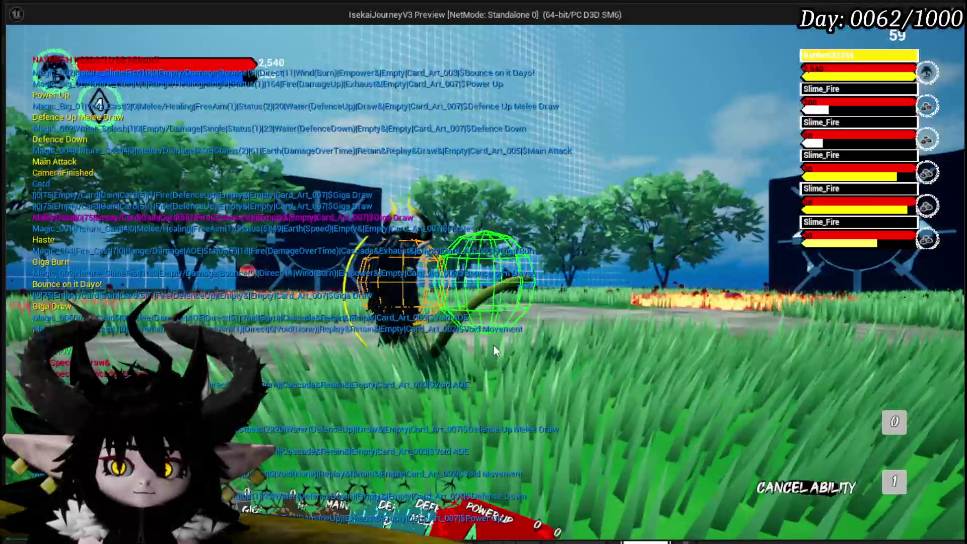
pyautogui.click(534, 384)
pyautogui.click(534, 386)
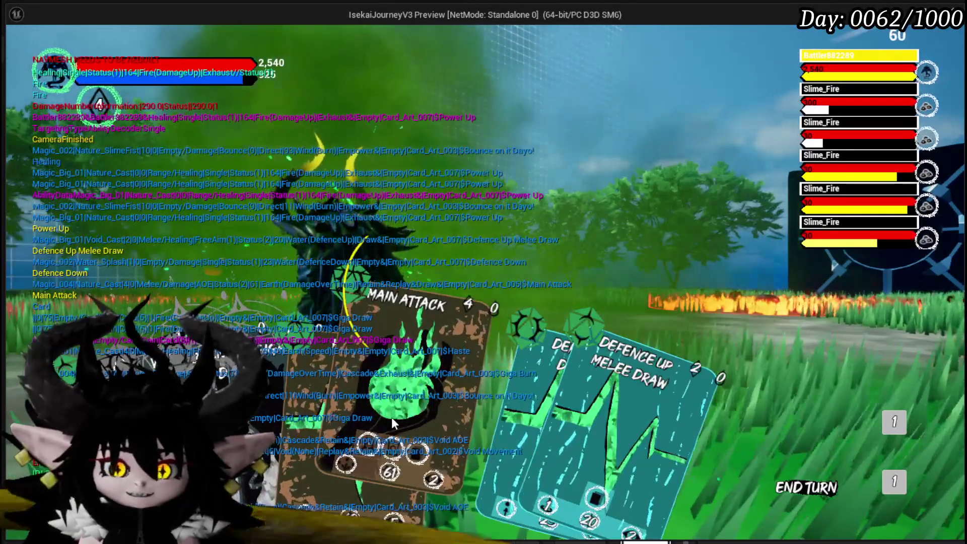
pyautogui.click(433, 388)
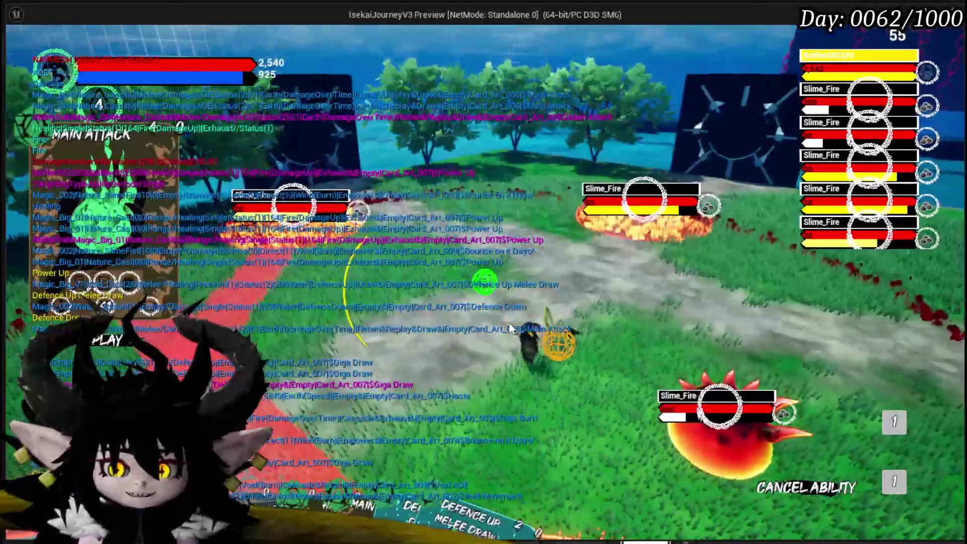
pyautogui.click(508, 323)
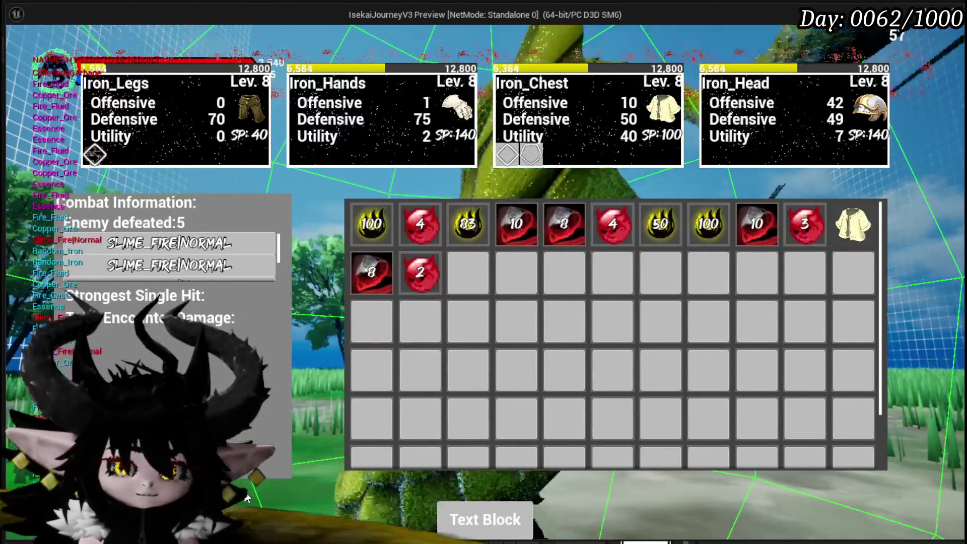
# Stop the playtest with Esc and save all unsaved work
pyautogui.press('Escape')
pyautogui.hotkey('ctrl', 's')
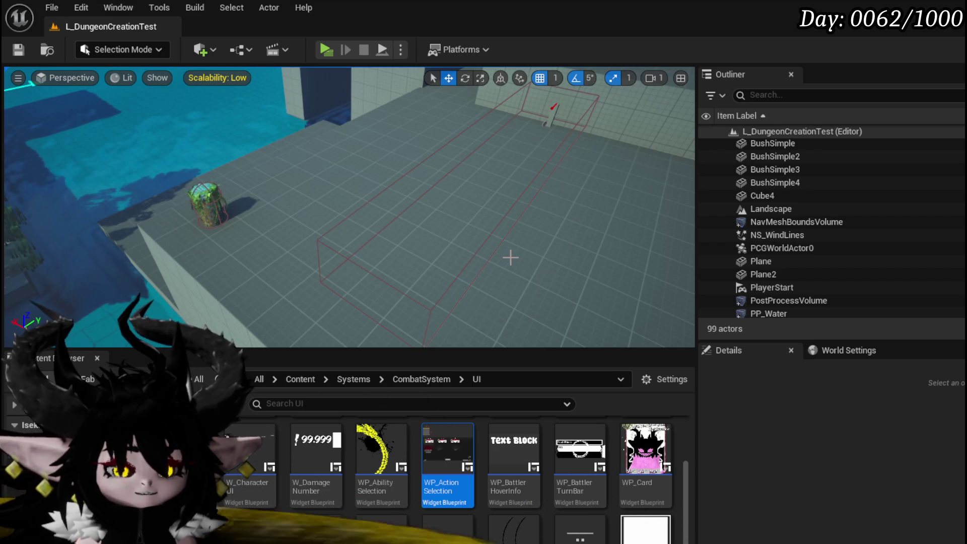
# Save all, then move WP_ActionSelection's On Pressed/Debug Key/Select Target nodes to the right
pyautogui.hotkey('ctrl', 's')
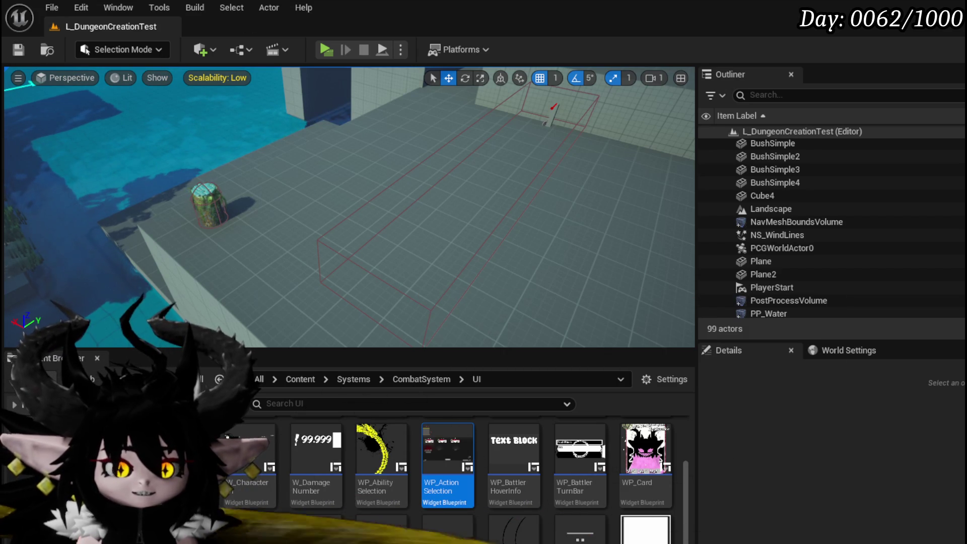
pyautogui.press('Return')
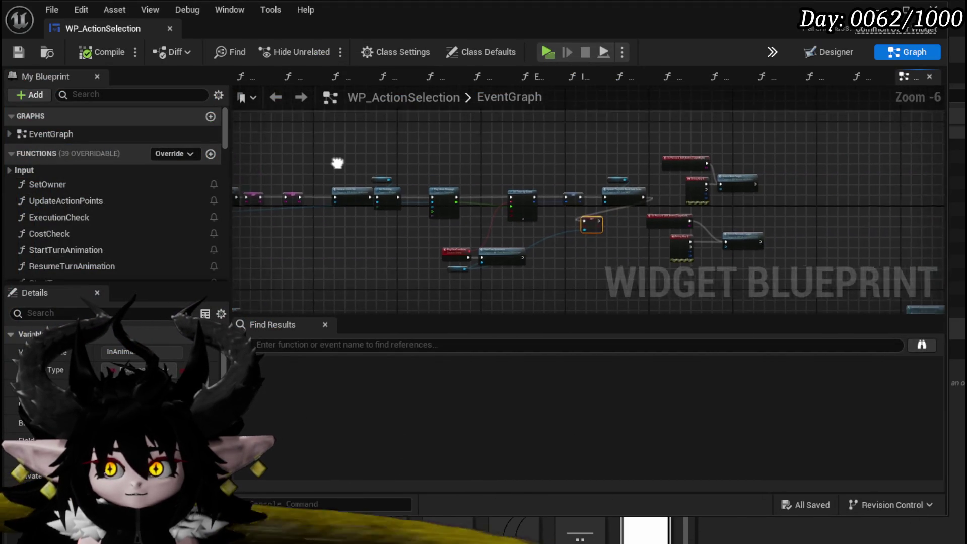
pyautogui.scroll(1, 604, 180)
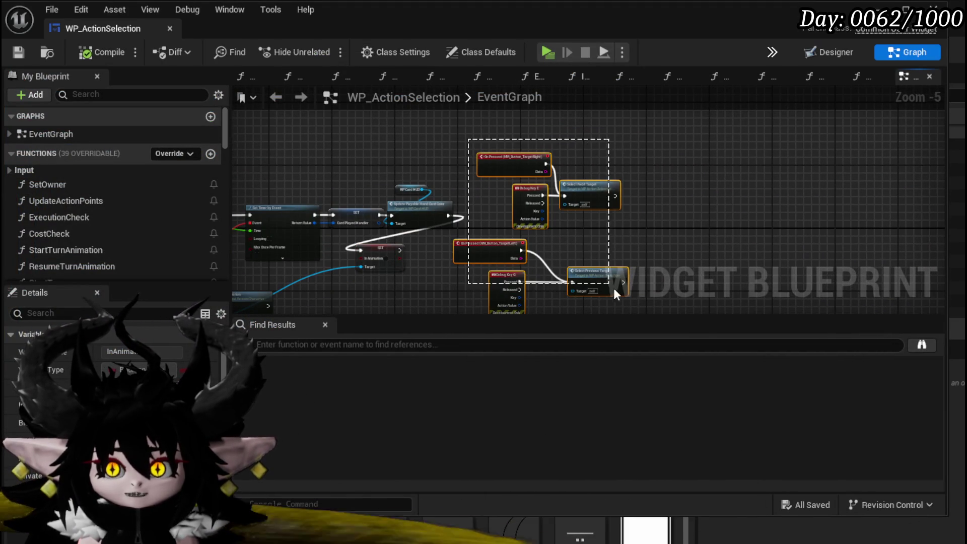
pyautogui.moveTo(510, 247)
pyautogui.mouseDown()
pyautogui.moveTo(596, 244)
pyautogui.moveTo(688, 215)
pyautogui.mouseUp()
pyautogui.click(639, 226)
pyautogui.scroll(-3, 564, 241)
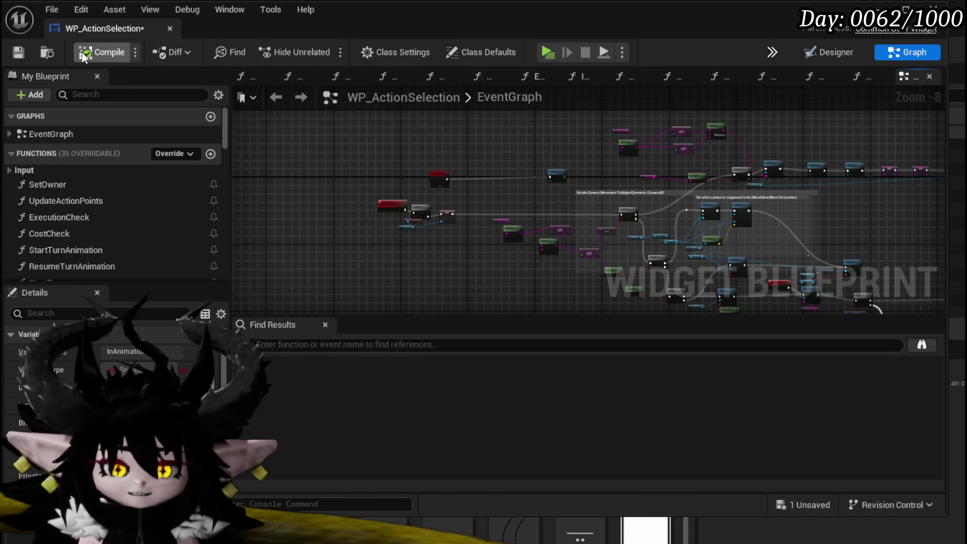
# Save the WP_ActionSelection blueprint and the L_DungeonCreationTest level
pyautogui.click(21, 55)
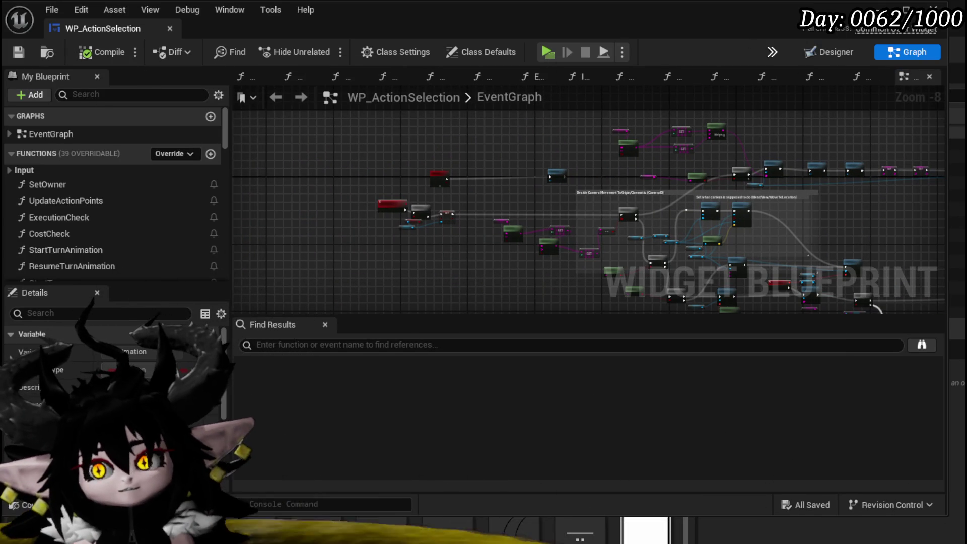
pyautogui.click(45, 43)
pyautogui.click(17, 50)
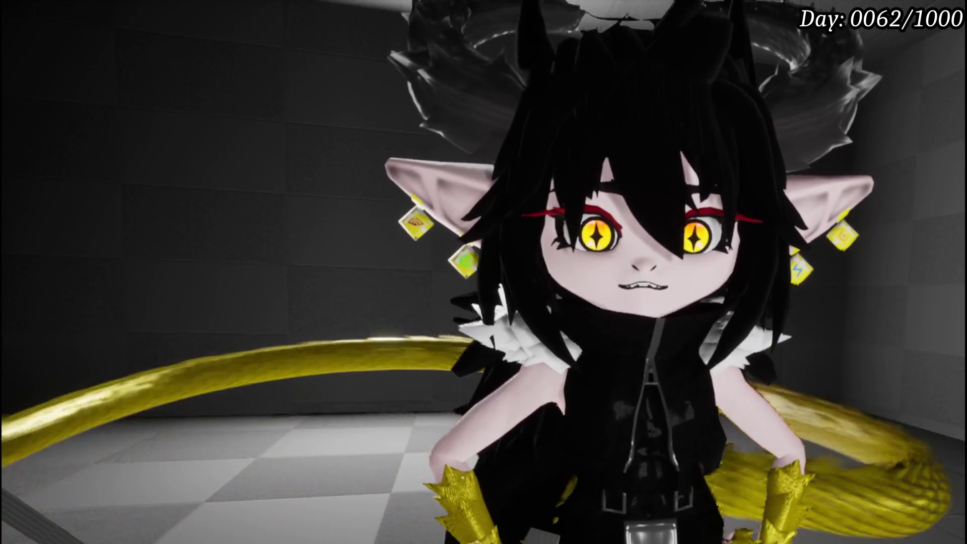
pyautogui.moveTo(895, 128)
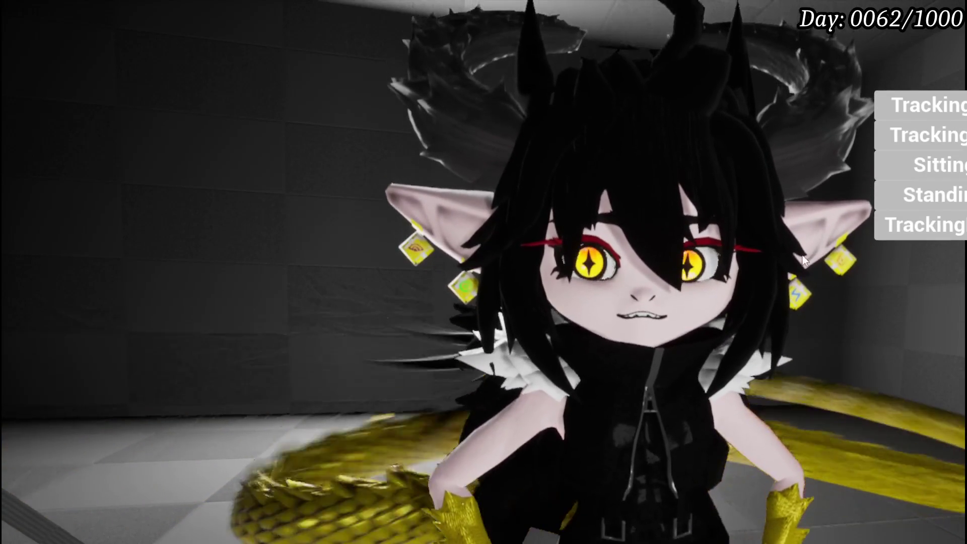